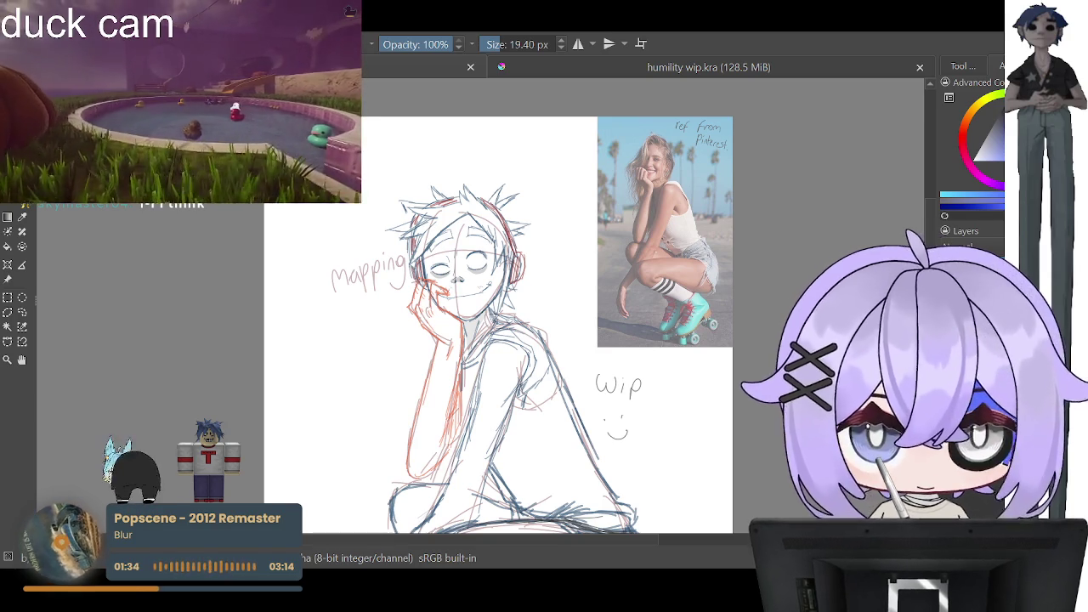
Step: Zoom and scroll around the page to inspect the sketch, reference photo and skating legs
key(minus)
key(minus)
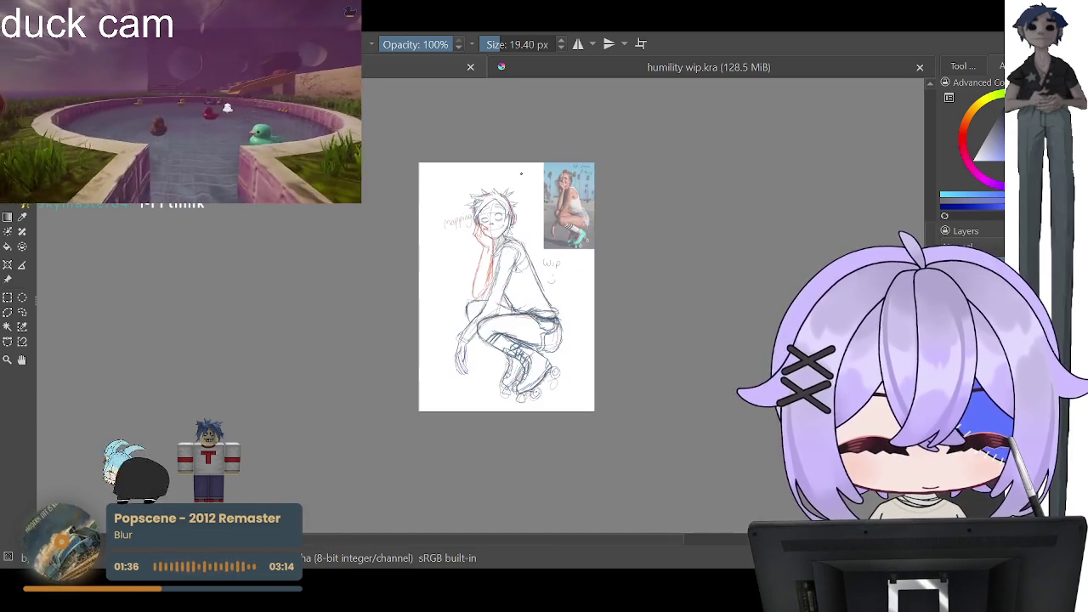
key(plus)
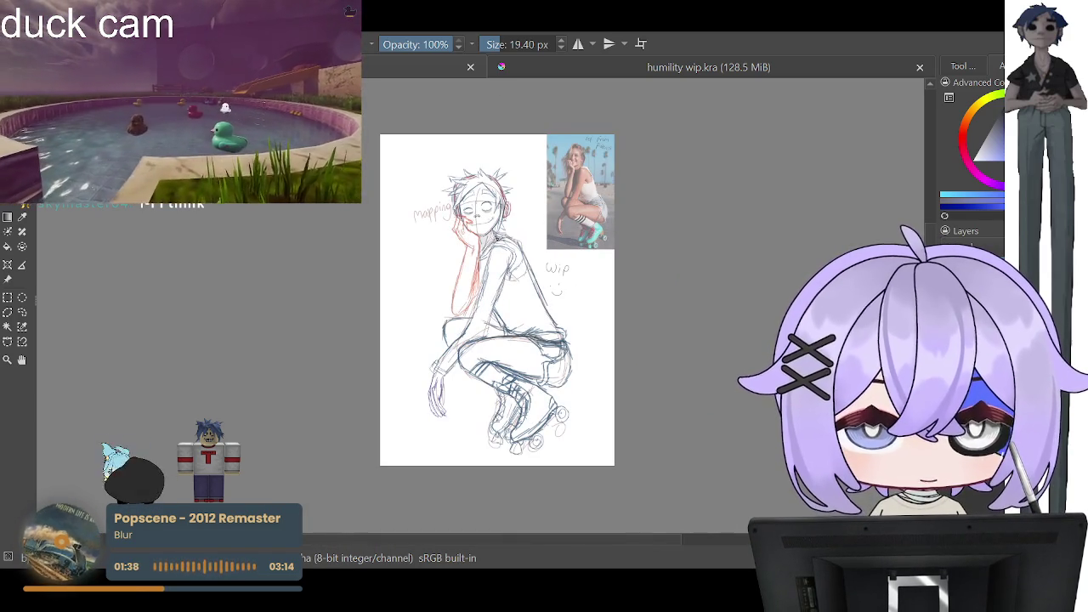
key(plus)
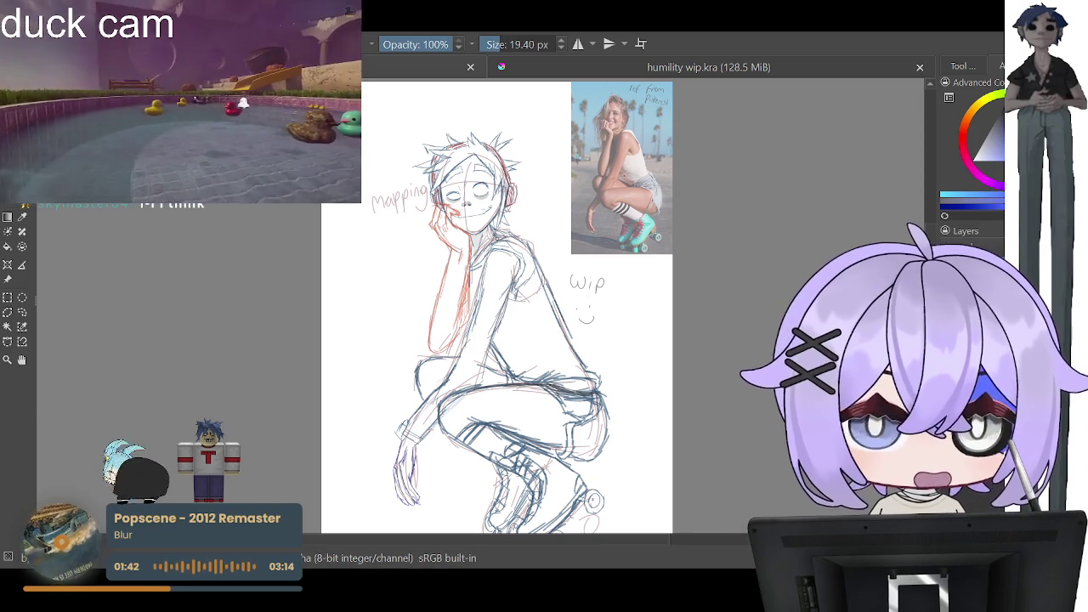
key(minus)
key(plus)
key(minus)
key(plus)
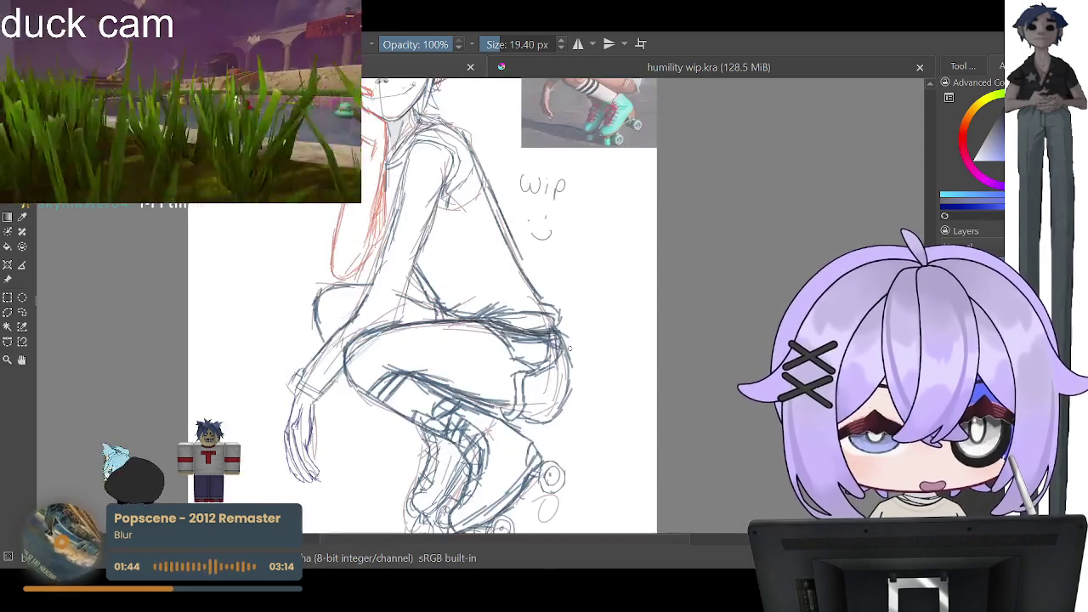
key(plus)
key(plus)
key(plus)
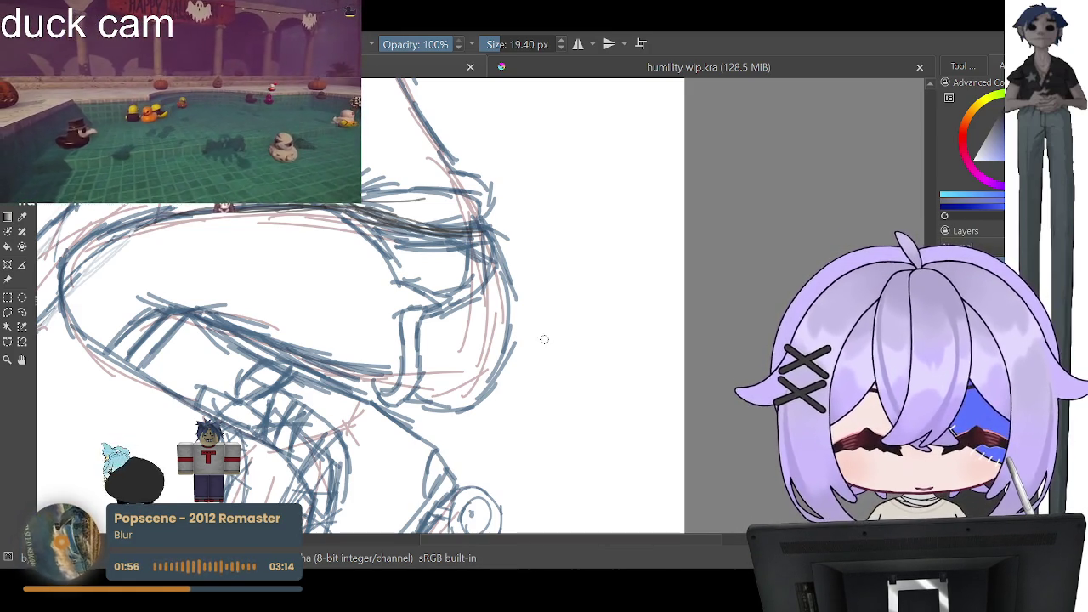
scroll(544, 339, down, 3)
scroll(543, 339, down, 2)
scroll(544, 339, down, 2)
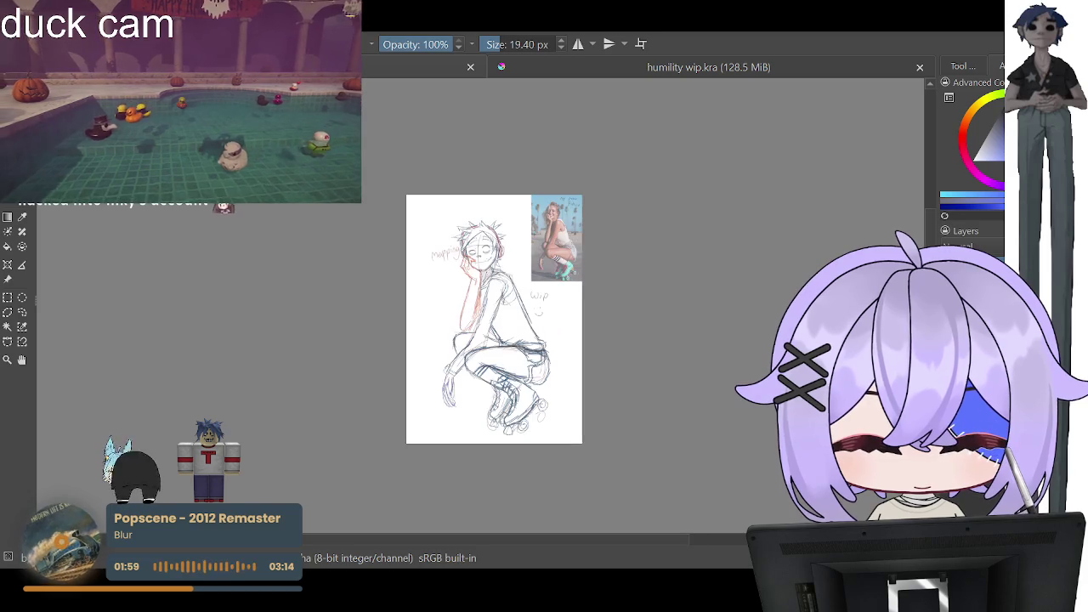
scroll(501, 259, up, 2)
scroll(498, 248, up, 1)
scroll(507, 264, up, 1)
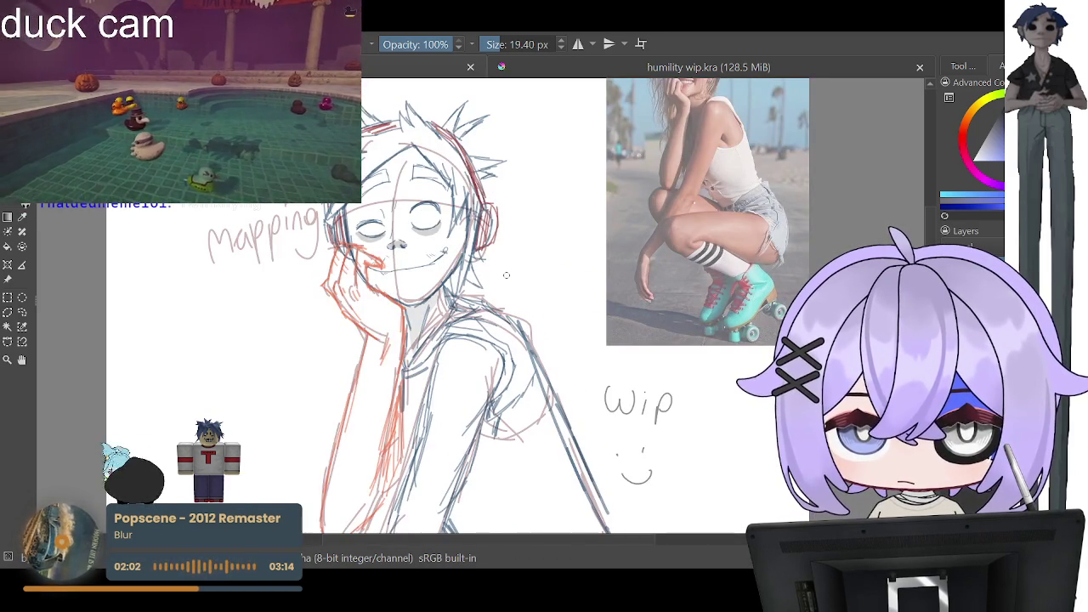
scroll(506, 274, down, 2)
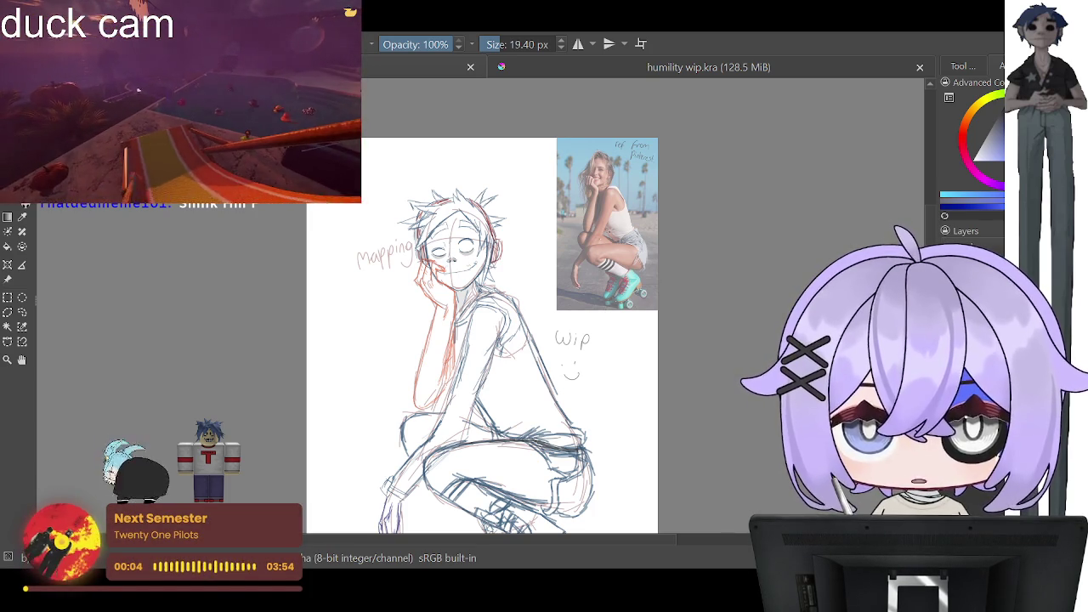
Step: Reduce the brush size from 19.40 px to 4.44 px
scroll(526, 257, down, 1)
scroll(526, 258, up, 1)
scroll(526, 258, up, 2)
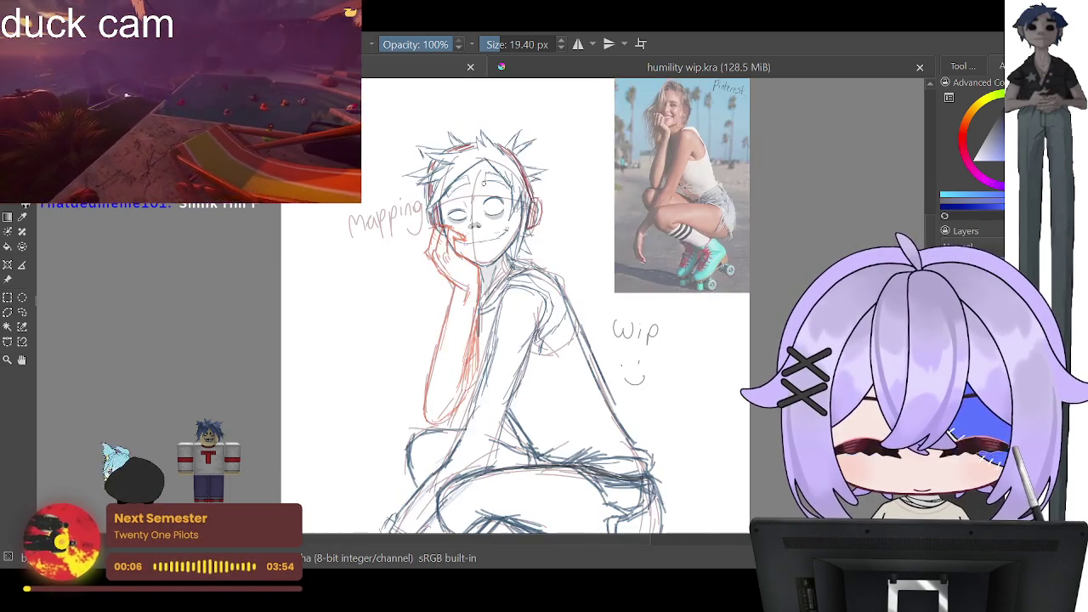
scroll(526, 258, up, 2)
scroll(526, 257, up, 2)
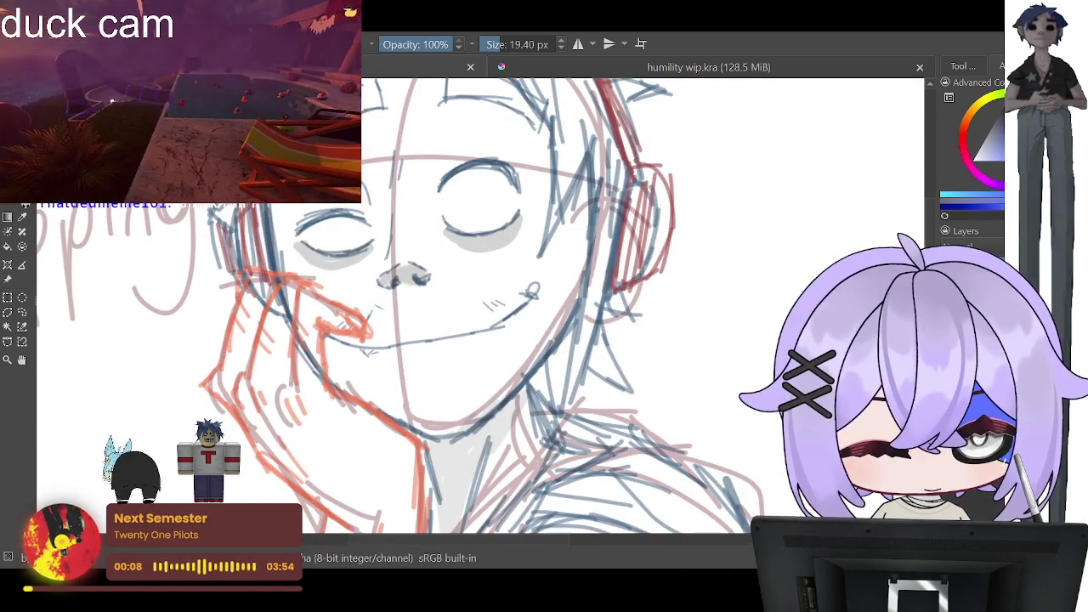
scroll(526, 257, down, 2)
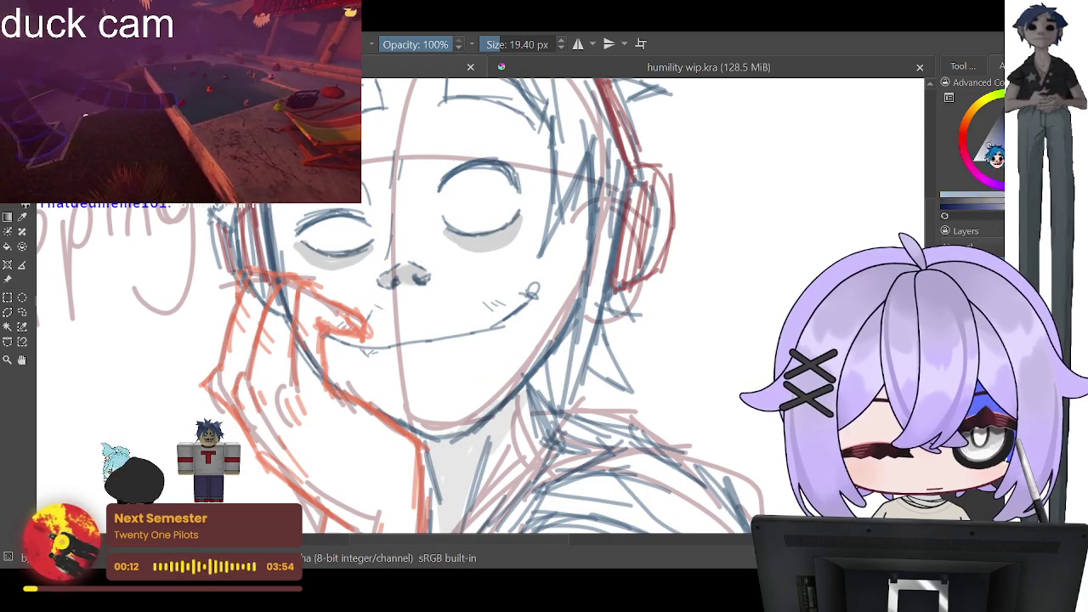
scroll(717, 176, down, 2)
scroll(716, 177, down, 1)
scroll(716, 176, down, 2)
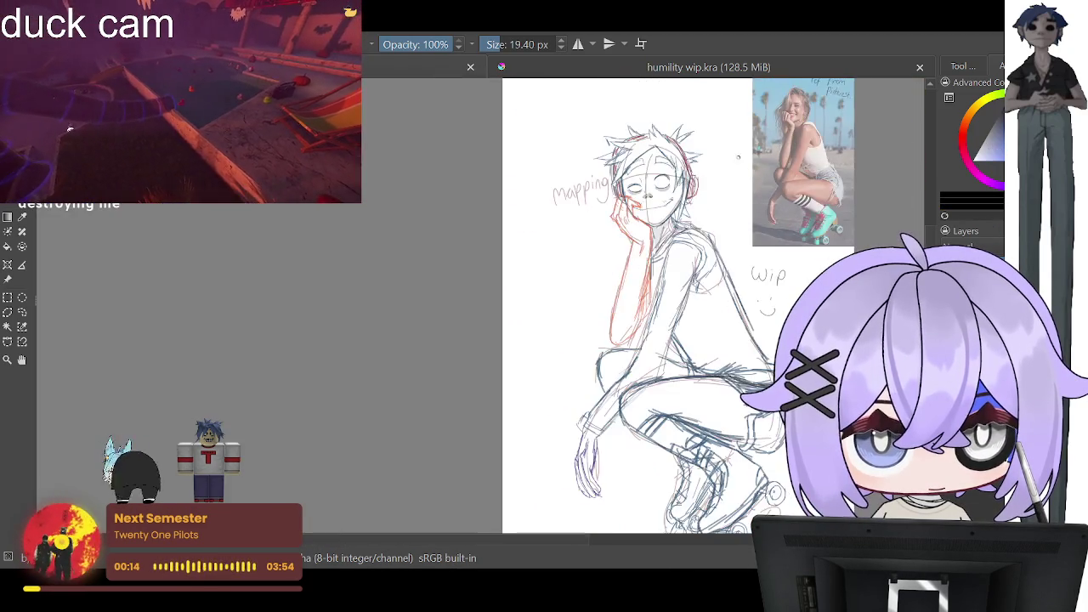
scroll(782, 122, up, 1)
scroll(782, 121, up, 2)
scroll(625, 142, up, 2)
scroll(625, 142, down, 2)
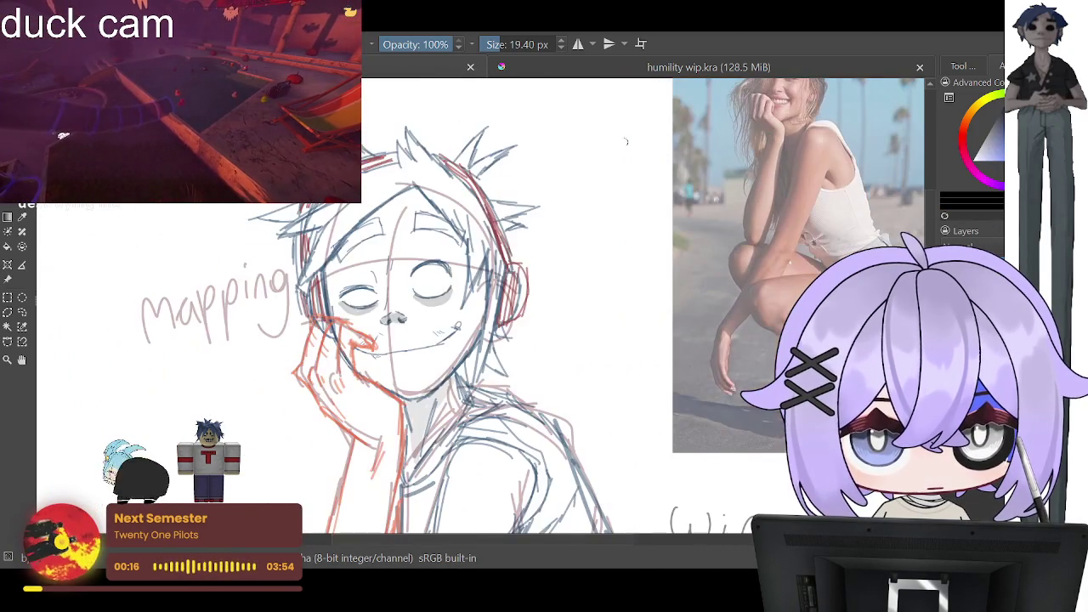
scroll(375, 371, up, 2)
scroll(414, 348, up, 1)
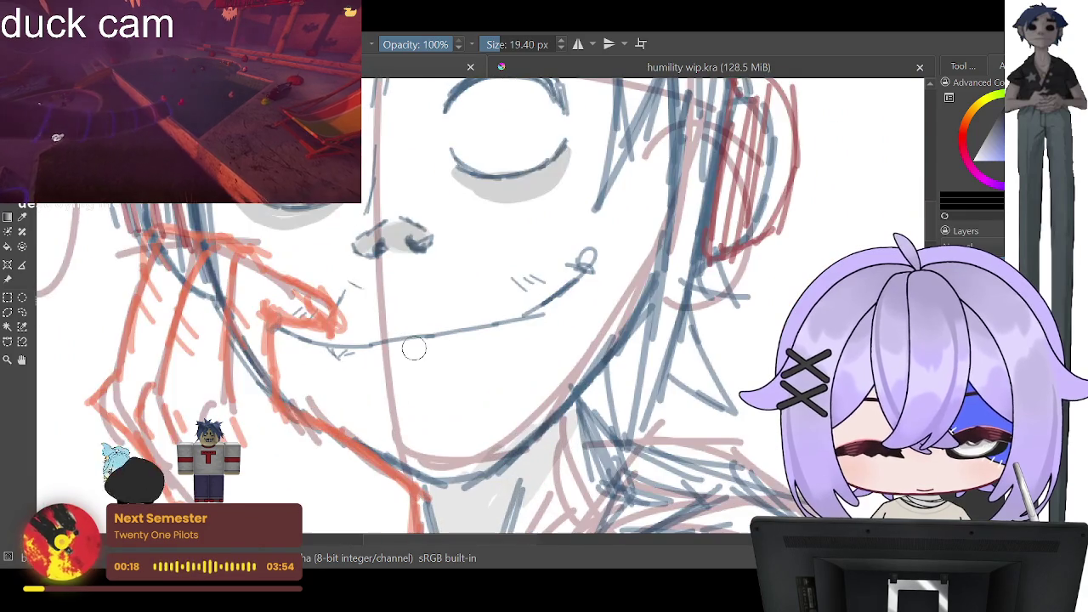
drag(518, 44, 491, 44)
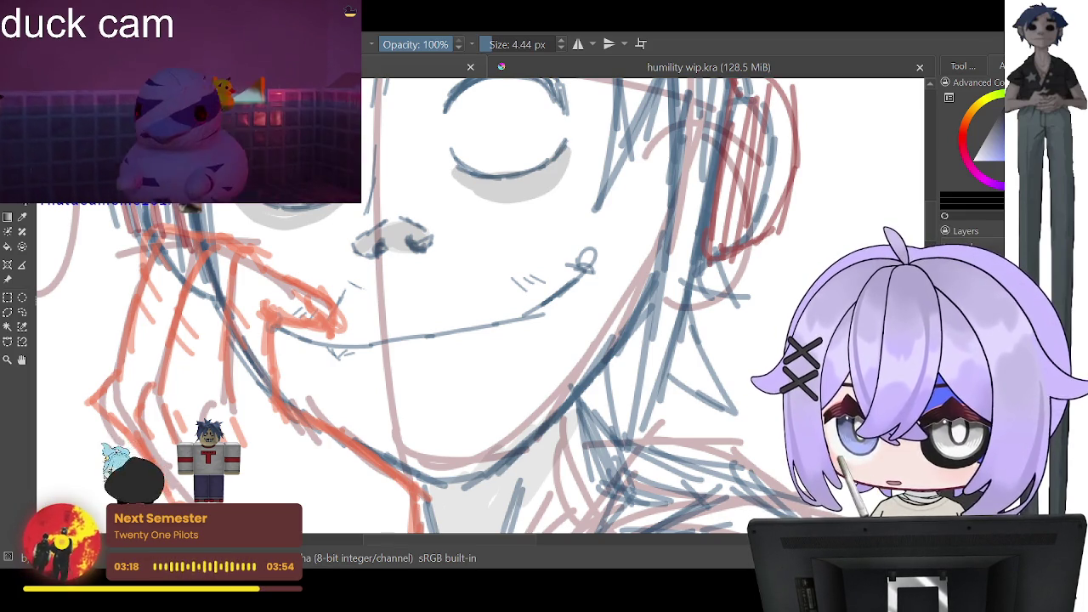
key(minus)
key(equal)
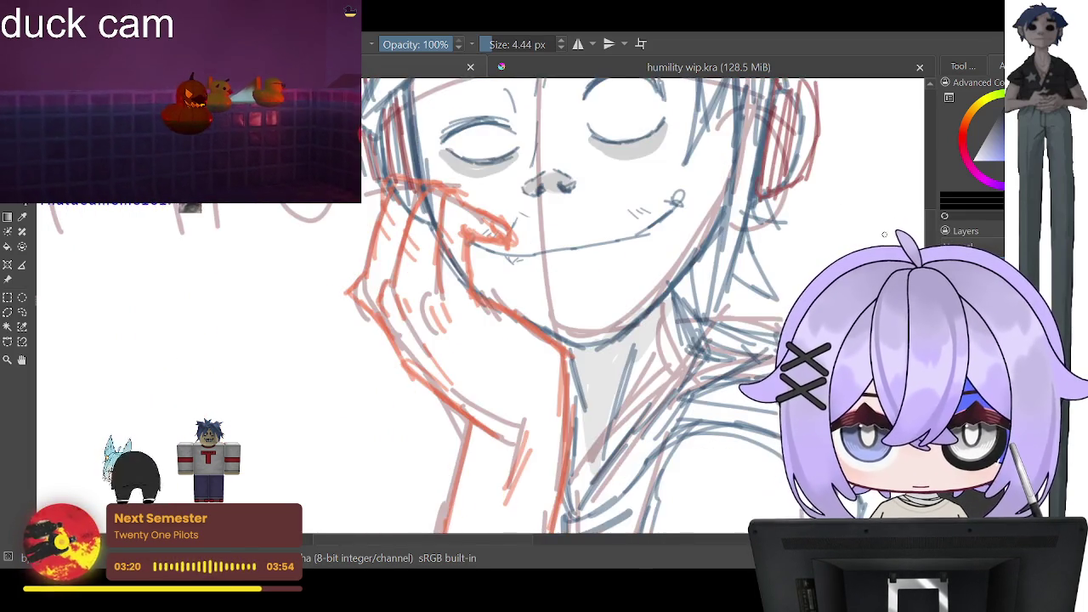
key(minus)
key(minus)
key(minus)
key(minus)
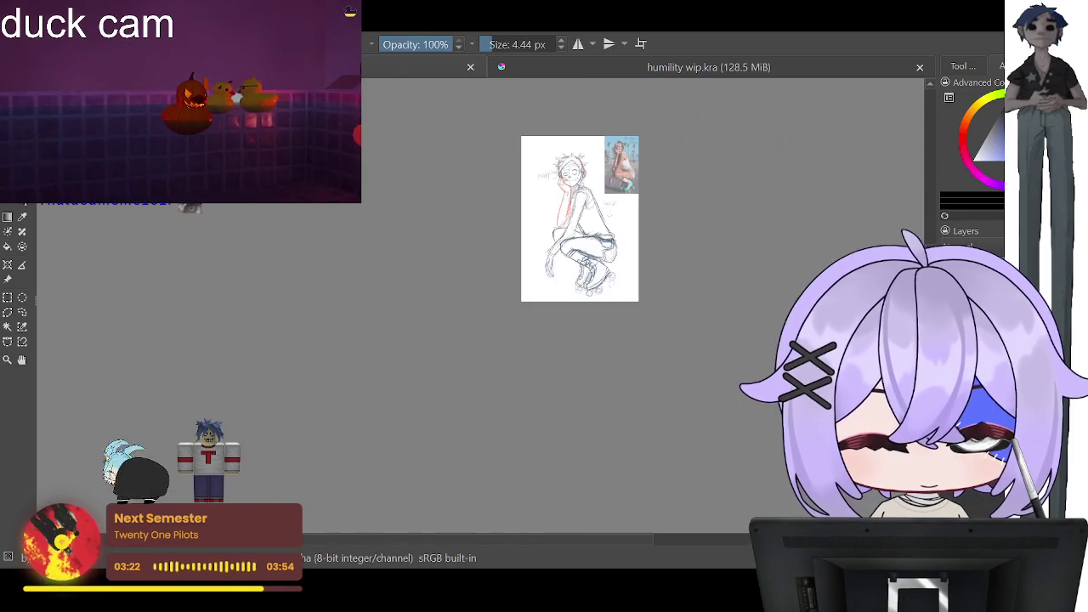
key(equal)
key(equal)
key(equal)
key(equal)
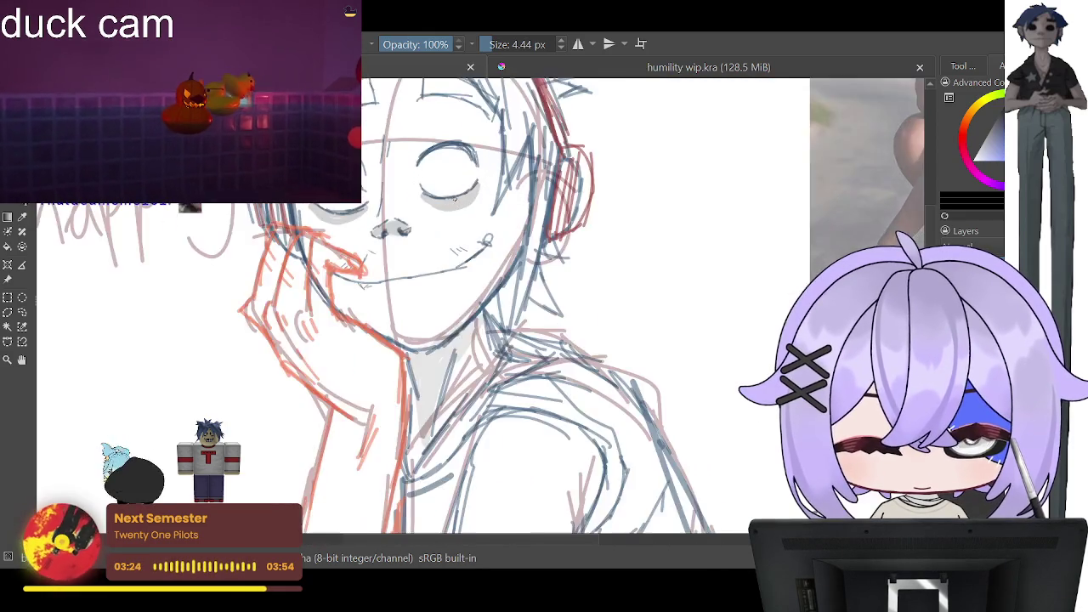
key(equal)
key(equal)
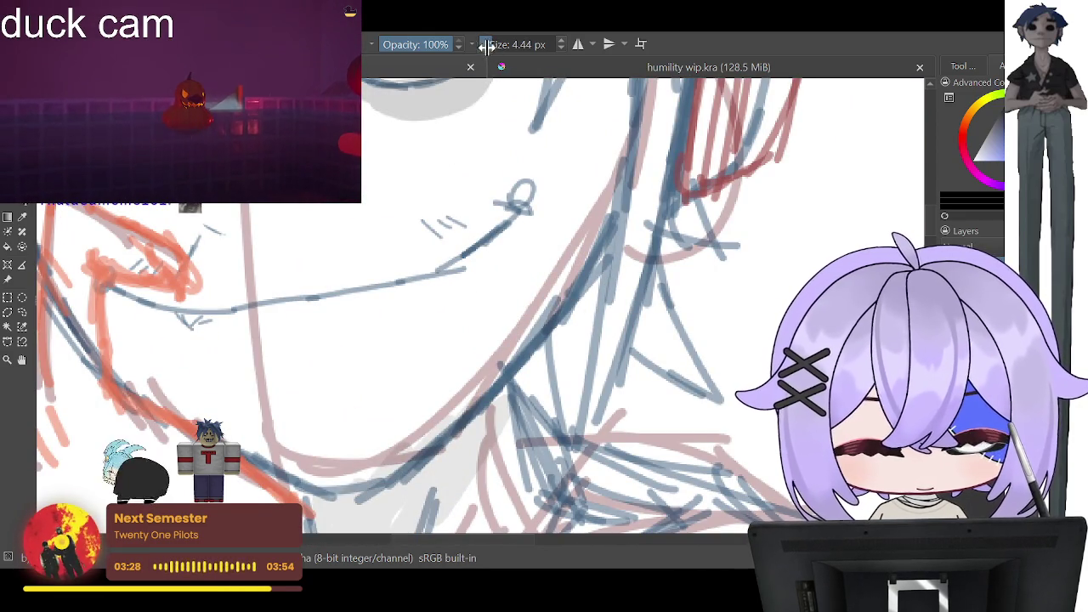
drag(501, 44, 490, 49)
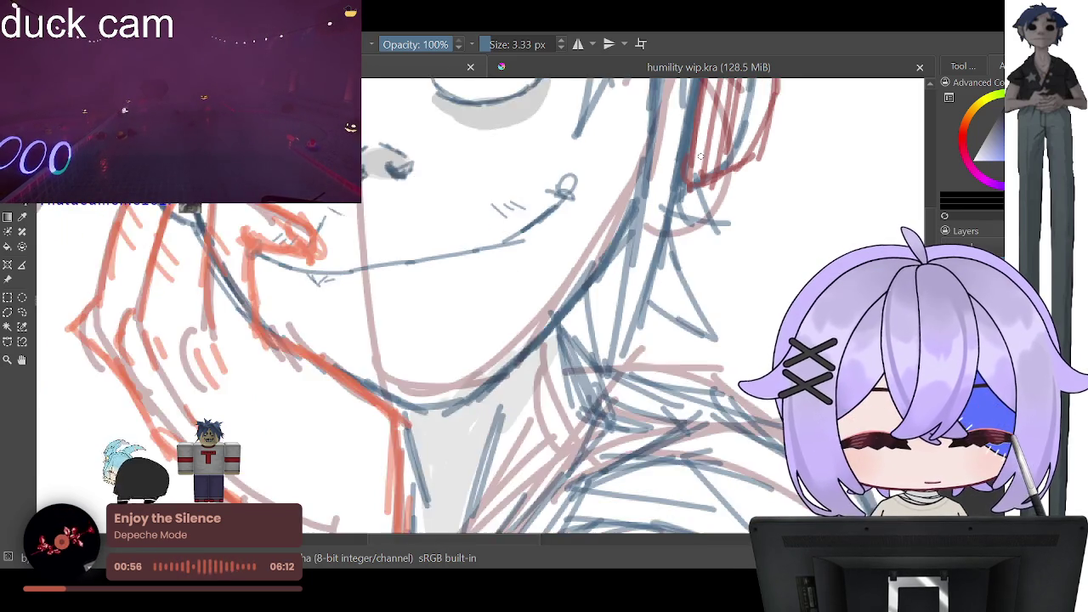
scroll(622, 190, down, 3)
scroll(622, 190, up, 3)
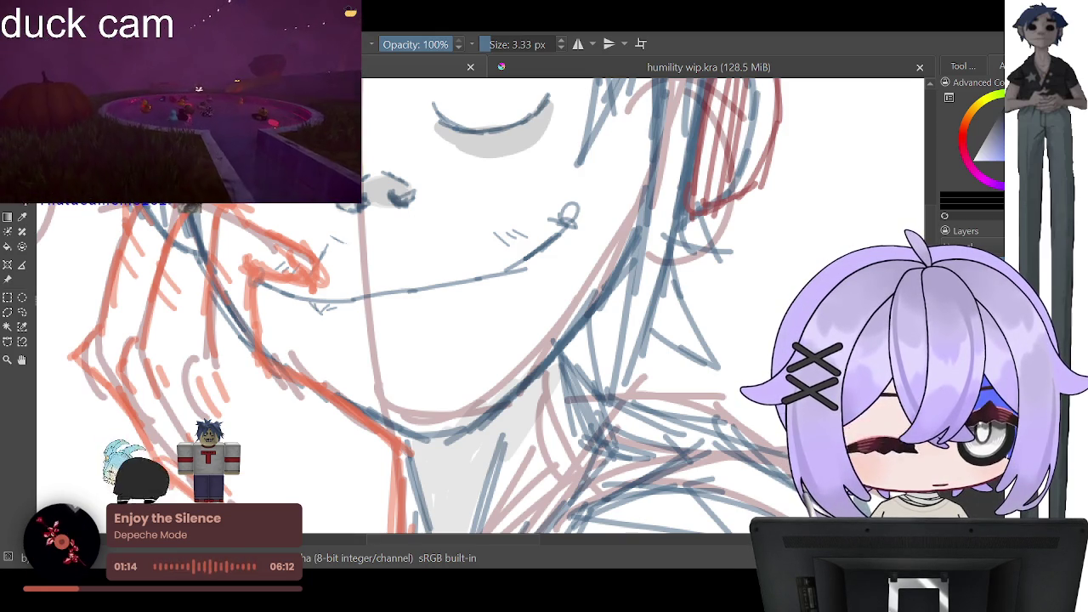
scroll(475, 264, up, 1)
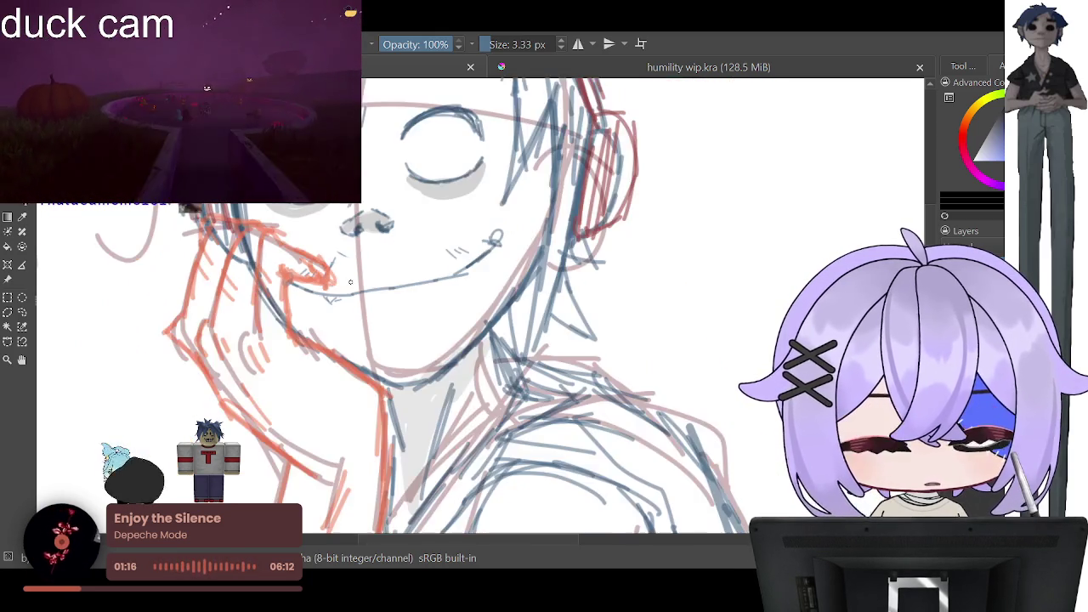
scroll(475, 264, up, 1)
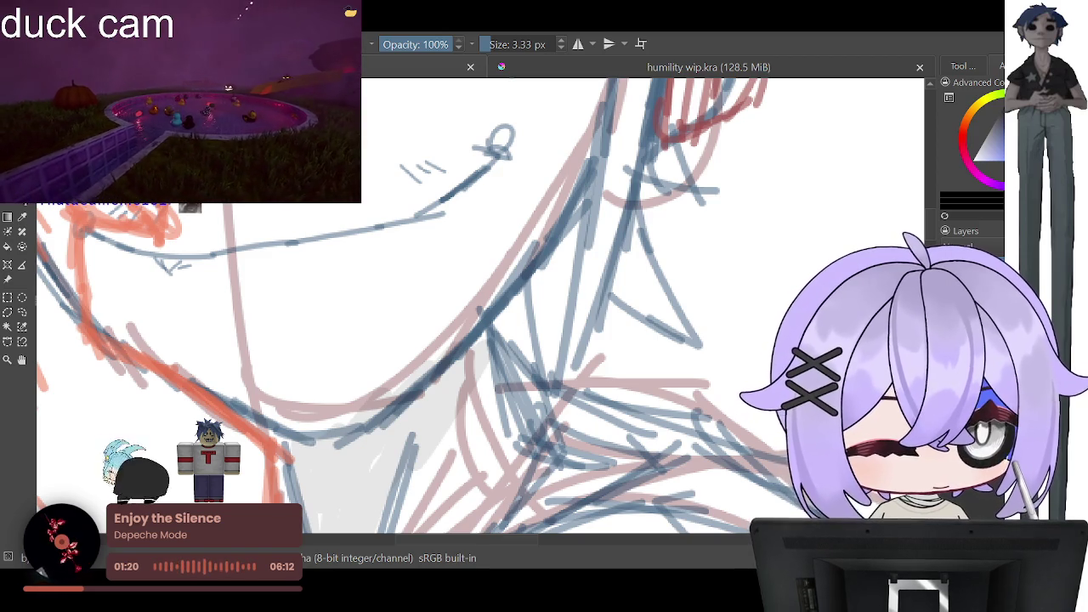
scroll(765, 193, down, 2)
scroll(595, 280, down, 2)
Step: Set the brush size to 1000.00 px for painting the background
scroll(498, 371, down, 1)
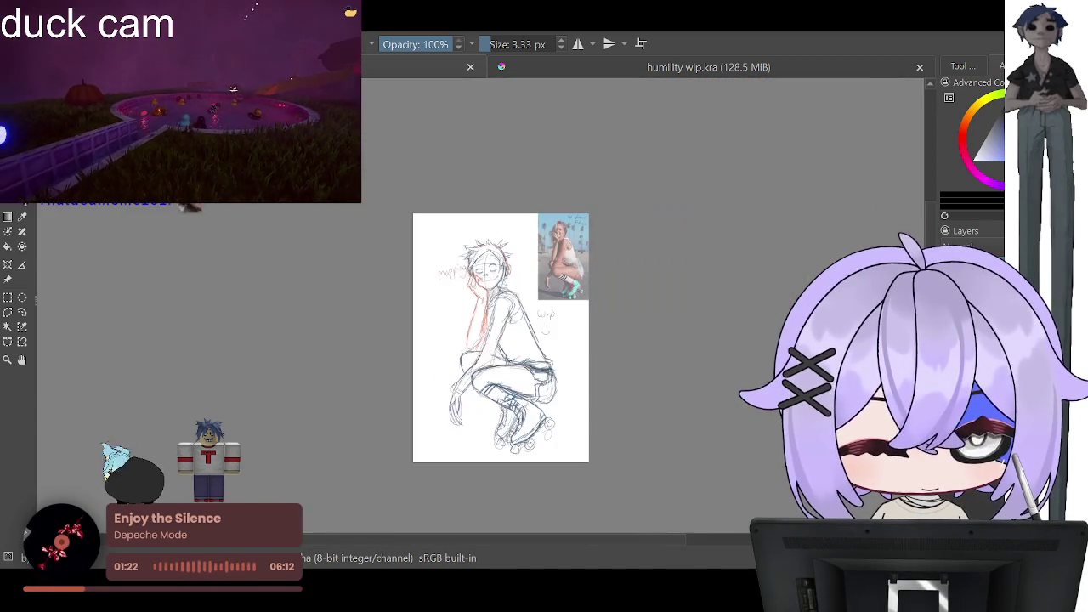
scroll(497, 372, up, 1)
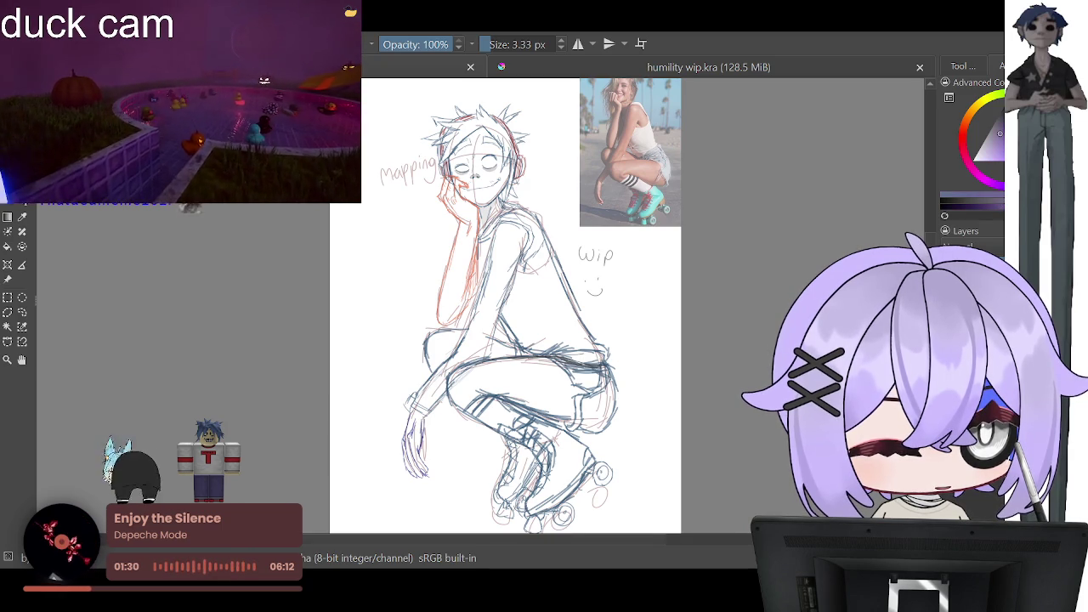
key(slash)
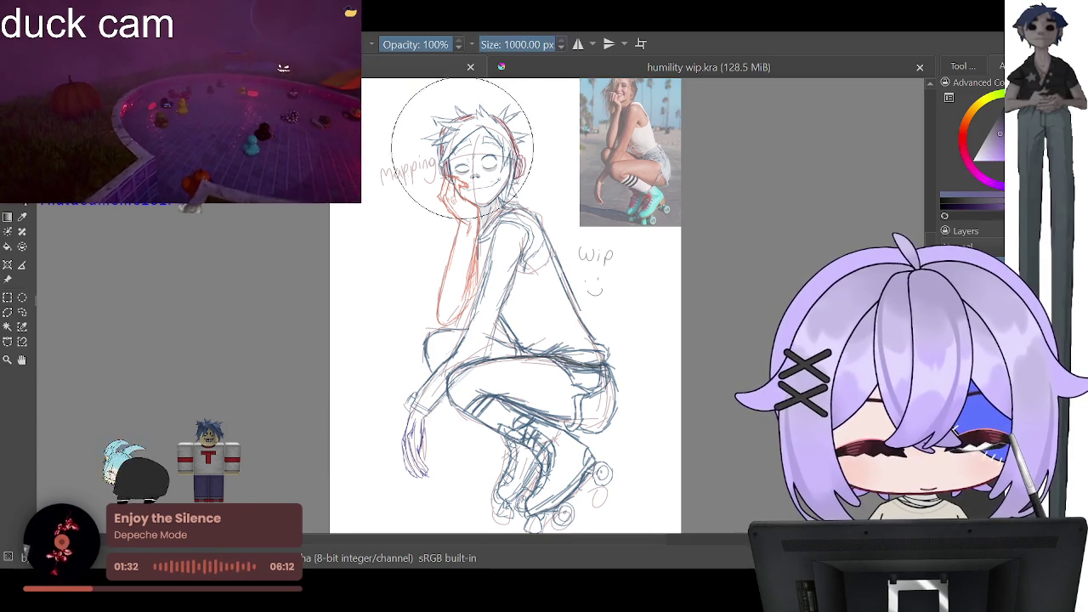
Step: Paint large light lavender patches over the head and the upper and lower canvas
mouse_move(488, 136)
mouse_down()
mouse_move(442, 166)
mouse_move(473, 371)
mouse_move(646, 510)
mouse_up()
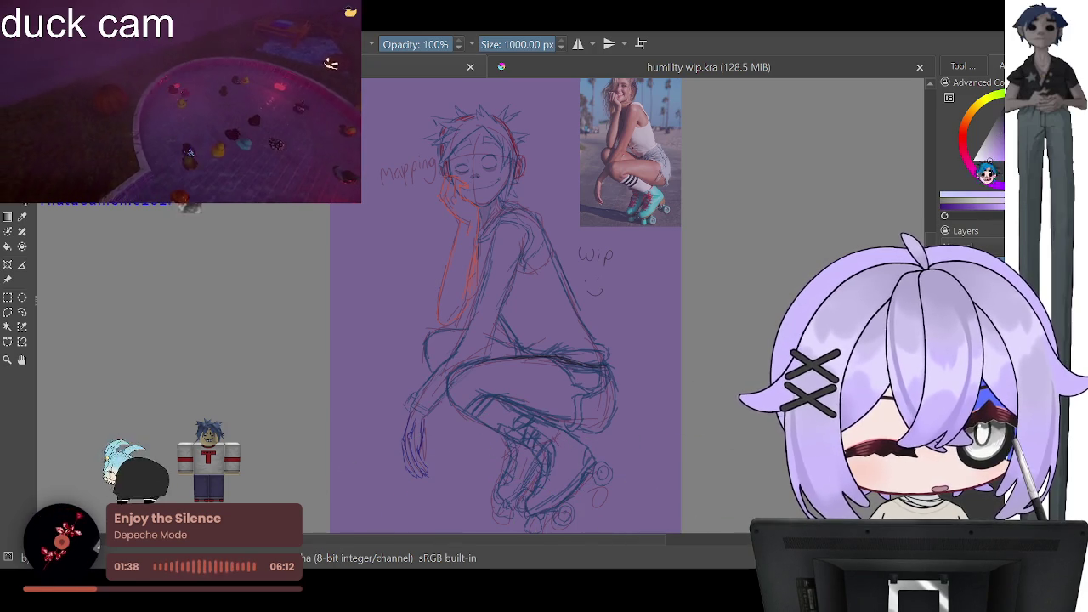
mouse_move(547, 340)
mouse_down()
mouse_move(399, 294)
mouse_move(425, 127)
mouse_up()
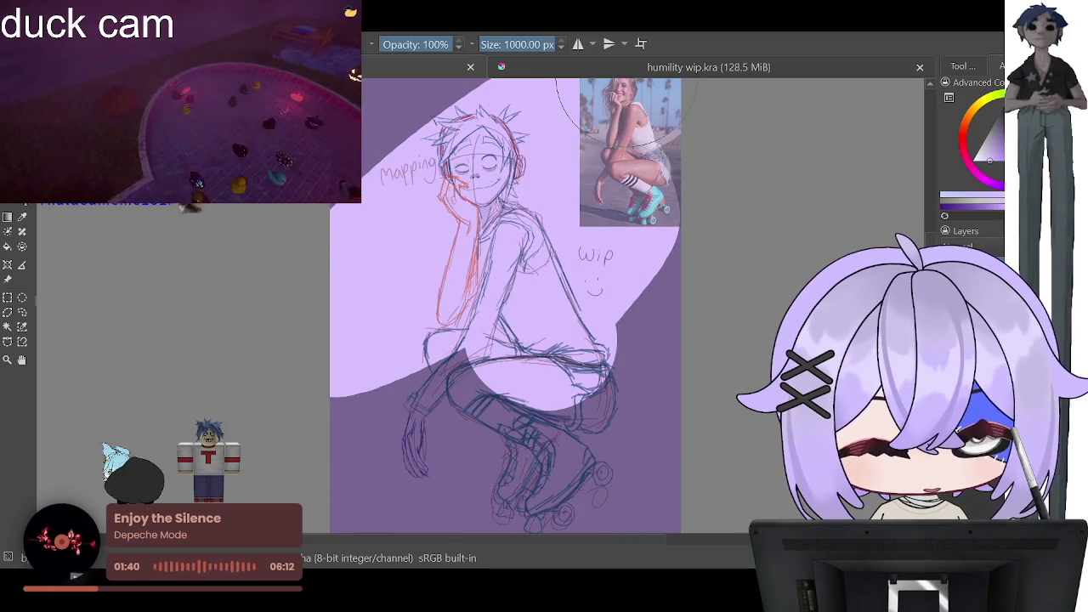
mouse_move(373, 293)
mouse_down()
mouse_move(383, 467)
mouse_move(510, 459)
mouse_move(689, 217)
mouse_move(646, 408)
mouse_move(659, 518)
mouse_up()
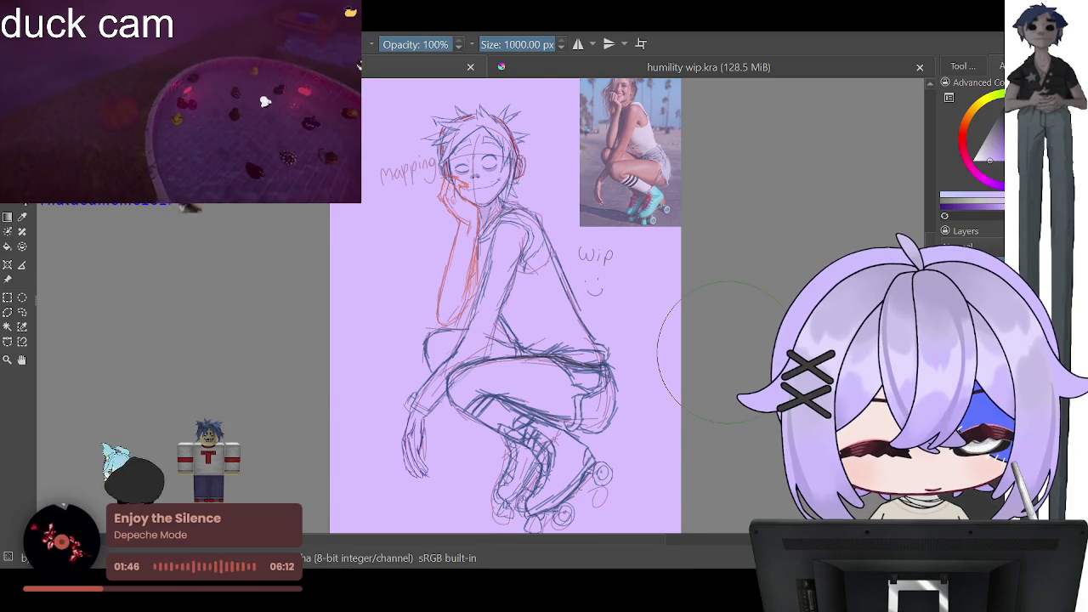
scroll(594, 255, up, 3)
scroll(552, 255, down, 2)
scroll(552, 255, up, 4)
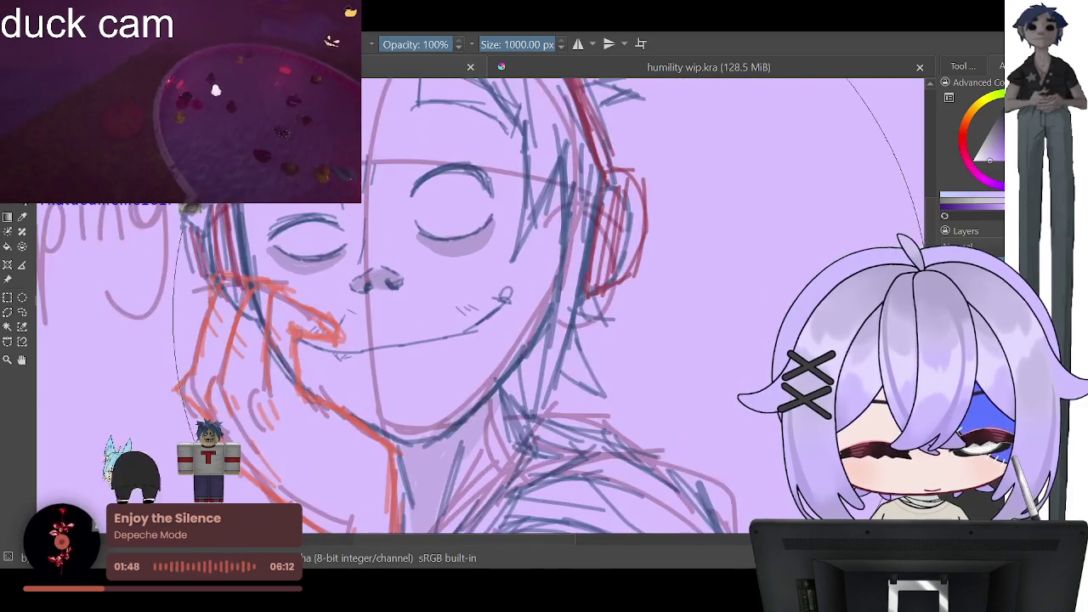
scroll(739, 398, down, 3)
scroll(740, 398, up, 2)
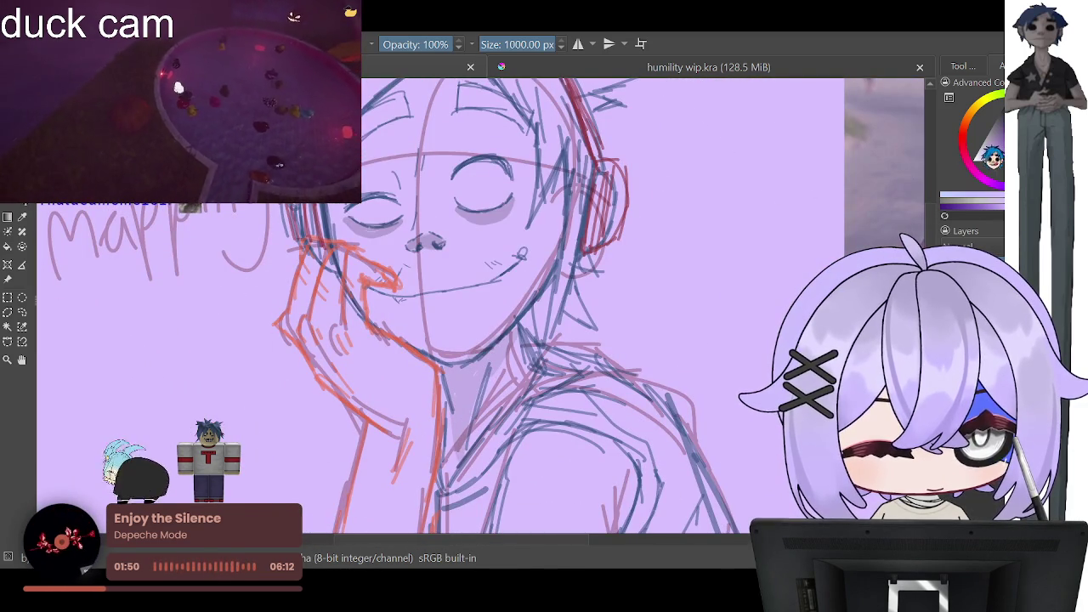
Step: Paint a grey tint over the whole background, covering the lavender
drag(578, 246, 378, 246)
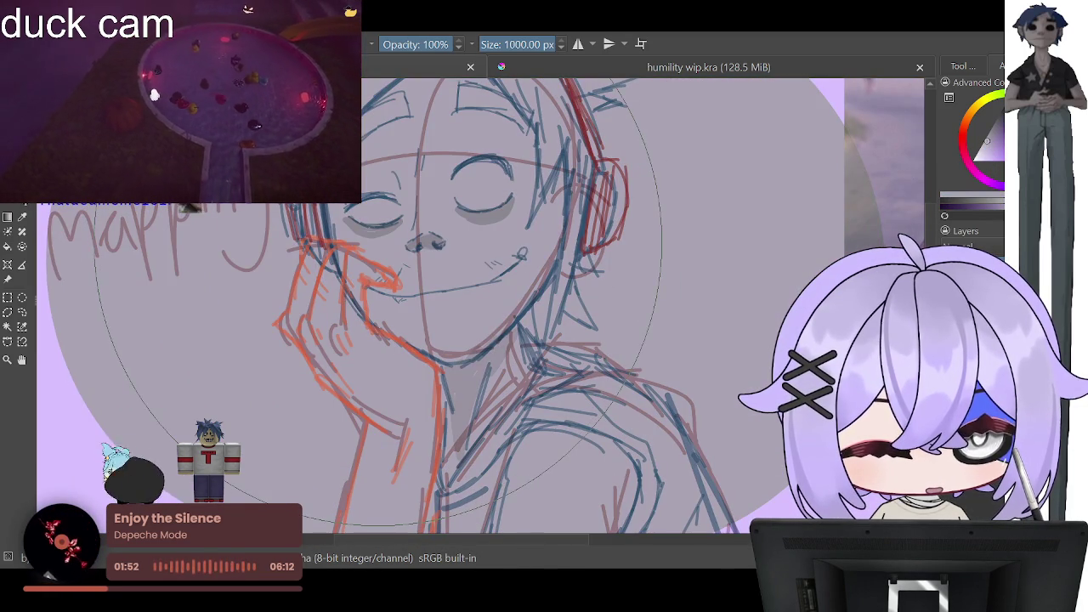
scroll(379, 306, down, 3)
drag(230, 315, 723, 153)
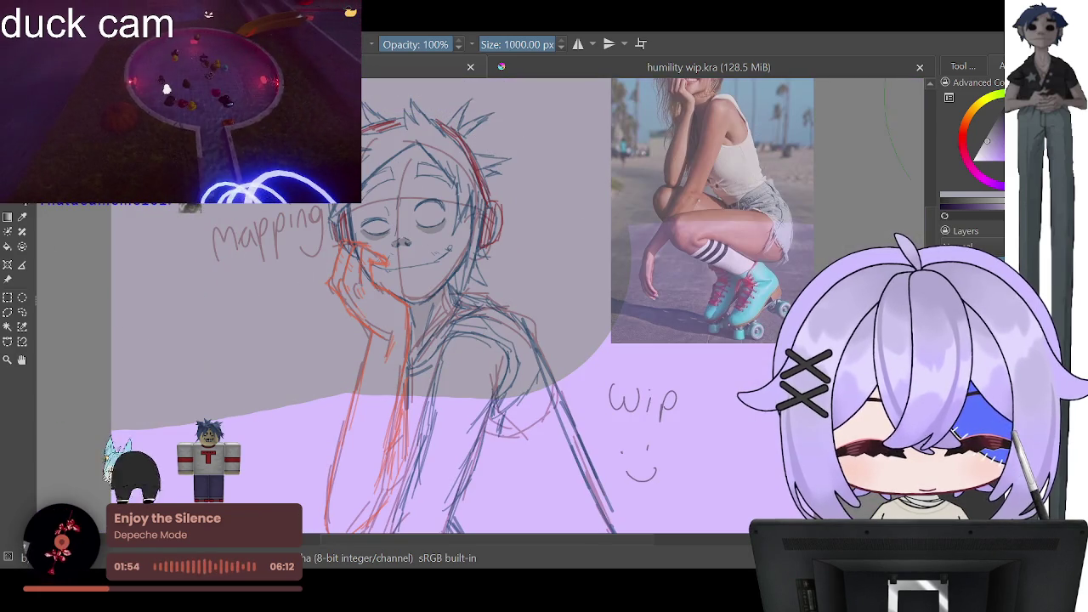
drag(255, 340, 722, 357)
drag(255, 476, 722, 476)
scroll(543, 230, down, 2)
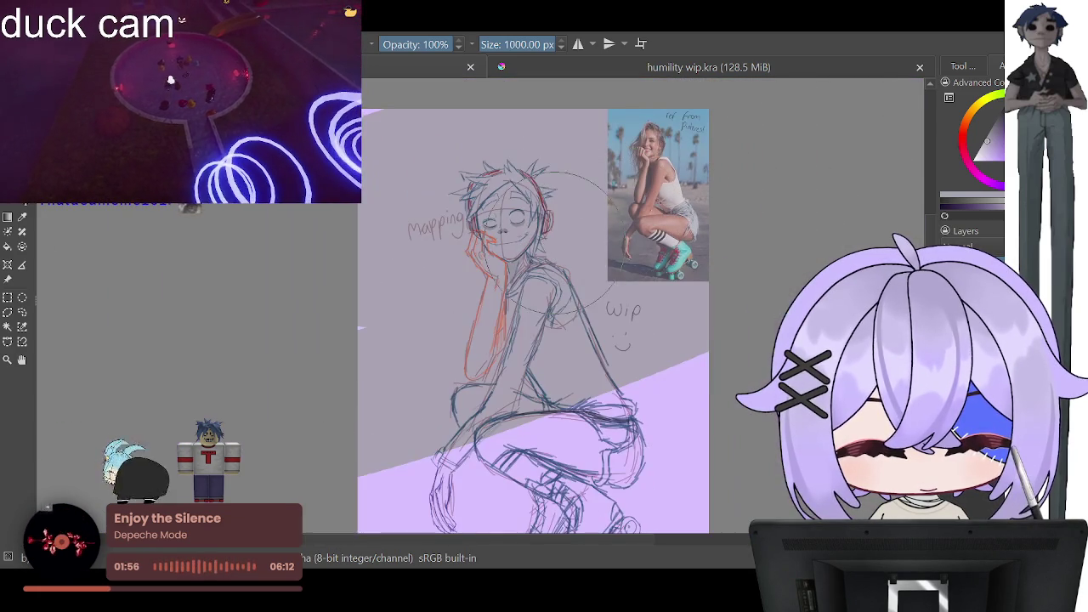
mouse_move(539, 246)
mouse_down()
mouse_move(382, 493)
mouse_move(612, 442)
mouse_up()
mouse_move(510, 475)
mouse_down()
mouse_move(680, 425)
mouse_move(709, 361)
mouse_up()
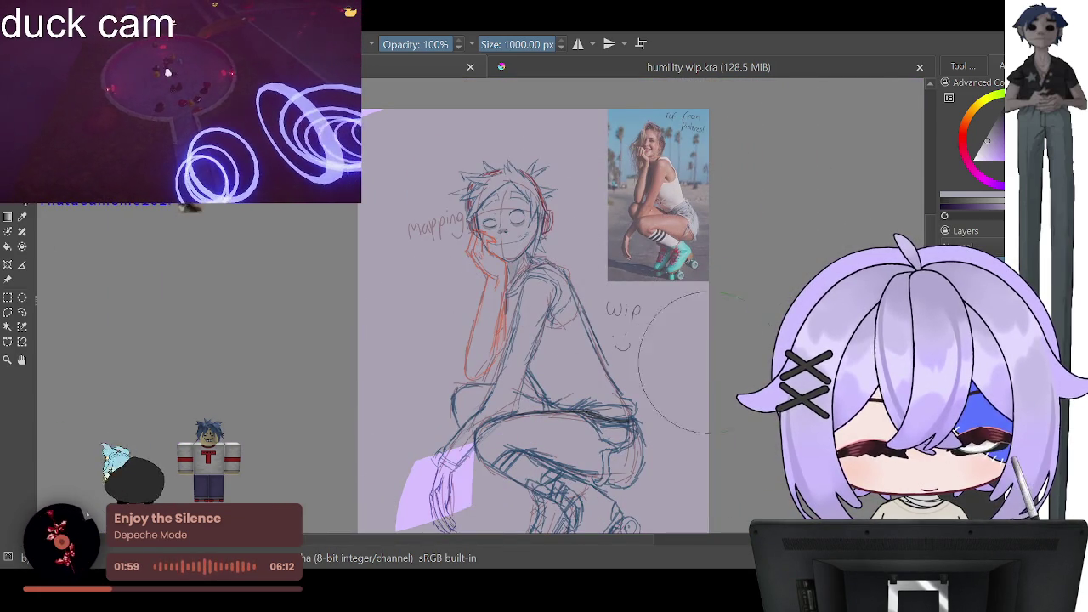
mouse_move(459, 484)
mouse_down()
mouse_move(399, 514)
mouse_move(446, 463)
mouse_up()
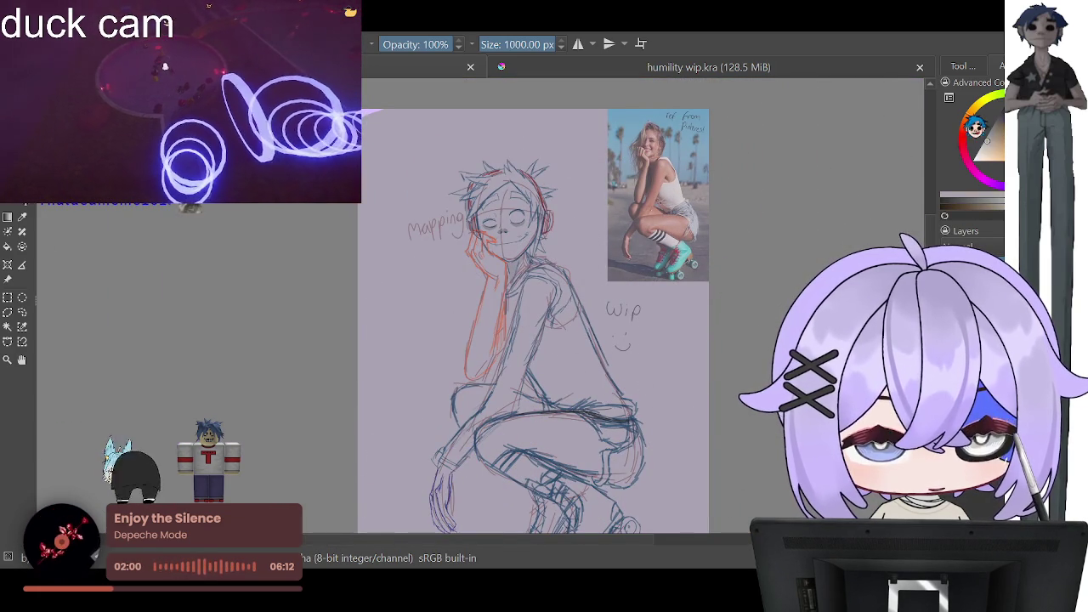
Step: Pick green from the colour wheel and paint it over the upper background
click(994, 170)
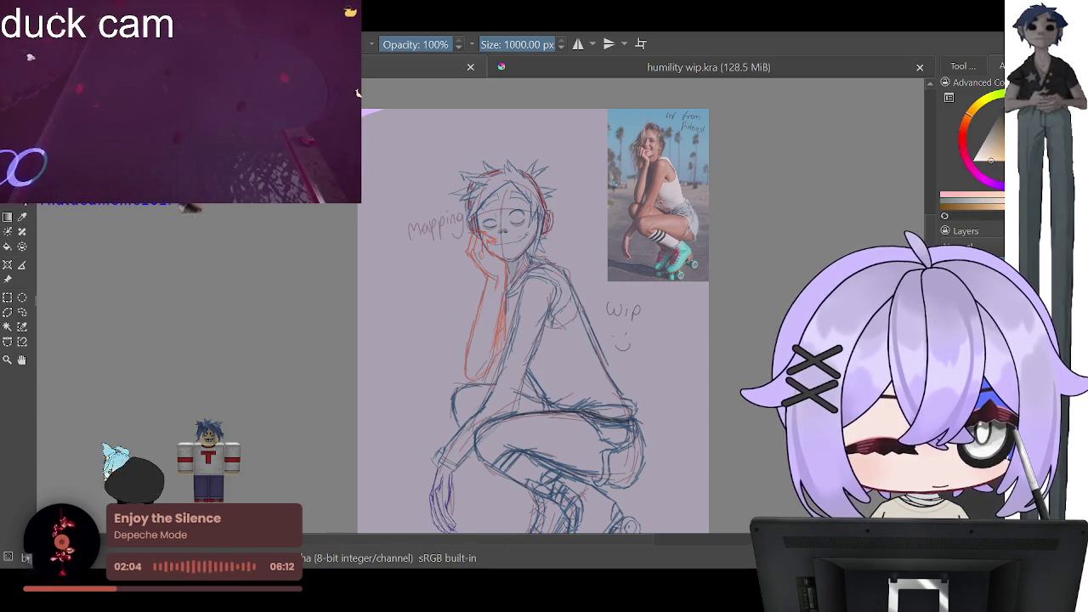
click(1011, 128)
mouse_move(722, 268)
mouse_down()
mouse_move(459, 179)
mouse_move(439, 395)
mouse_up()
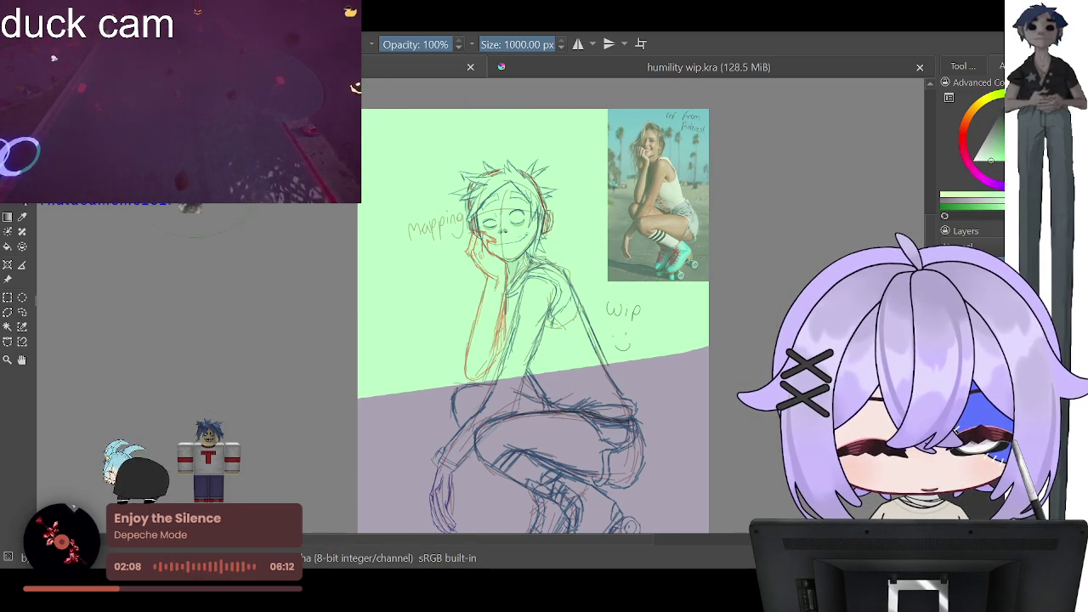
Step: Switch to pink and paint over all remaining grey and green background
click(970, 168)
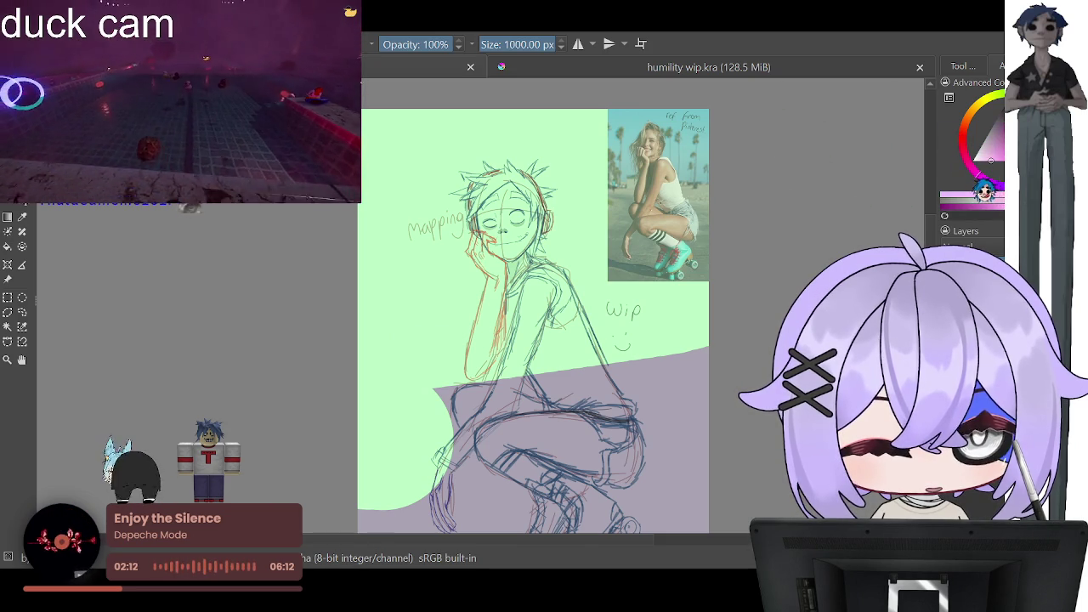
drag(816, 221, 172, 336)
drag(408, 144, 595, 153)
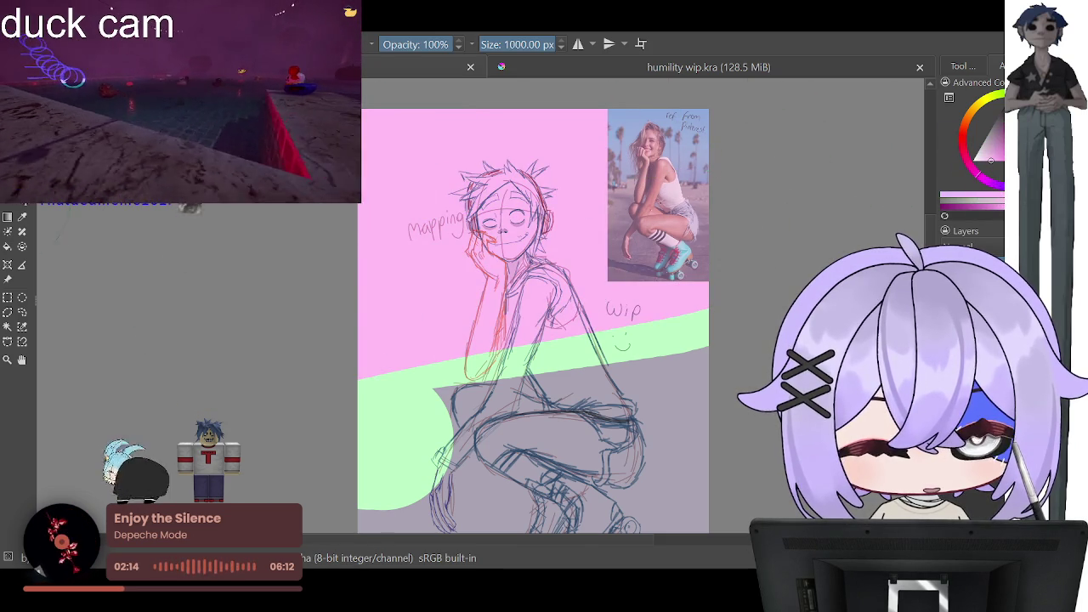
drag(399, 408, 548, 382)
drag(442, 523, 705, 518)
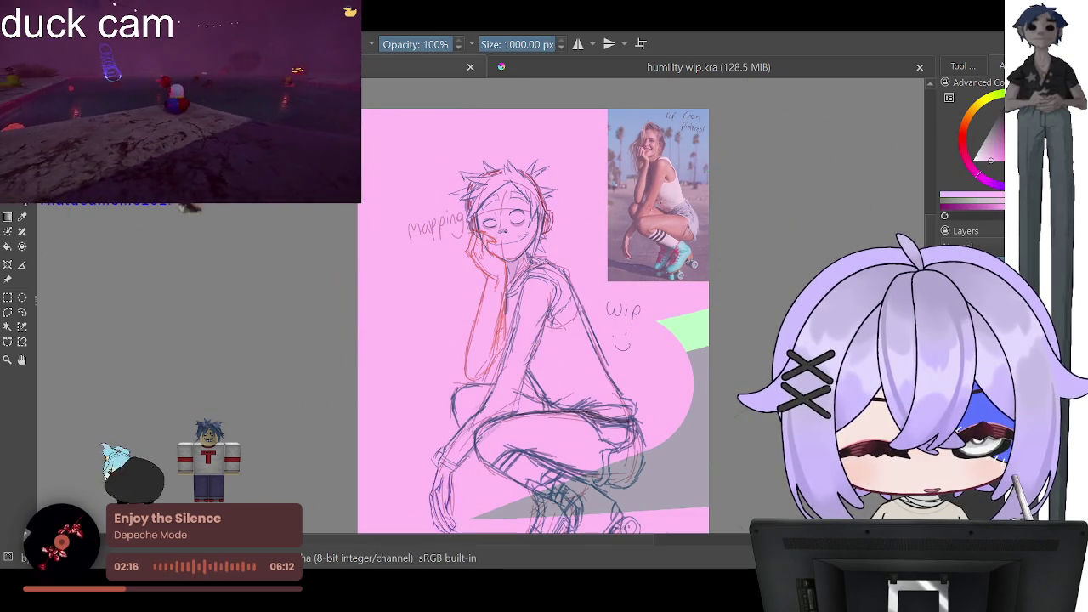
drag(697, 288, 595, 518)
drag(476, 510, 586, 501)
drag(646, 424, 706, 527)
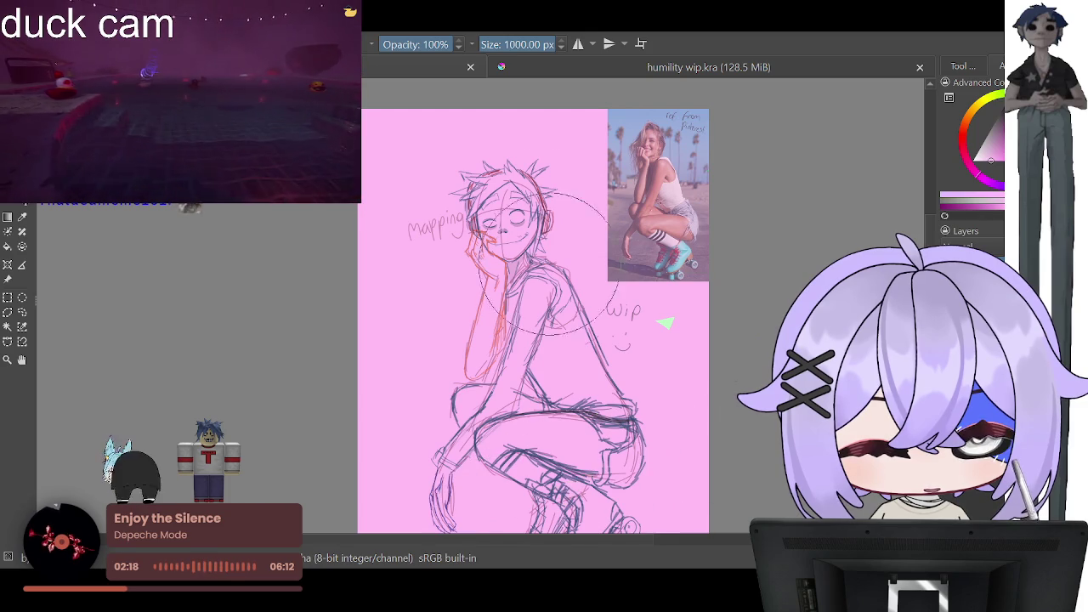
scroll(533, 208, up, 4)
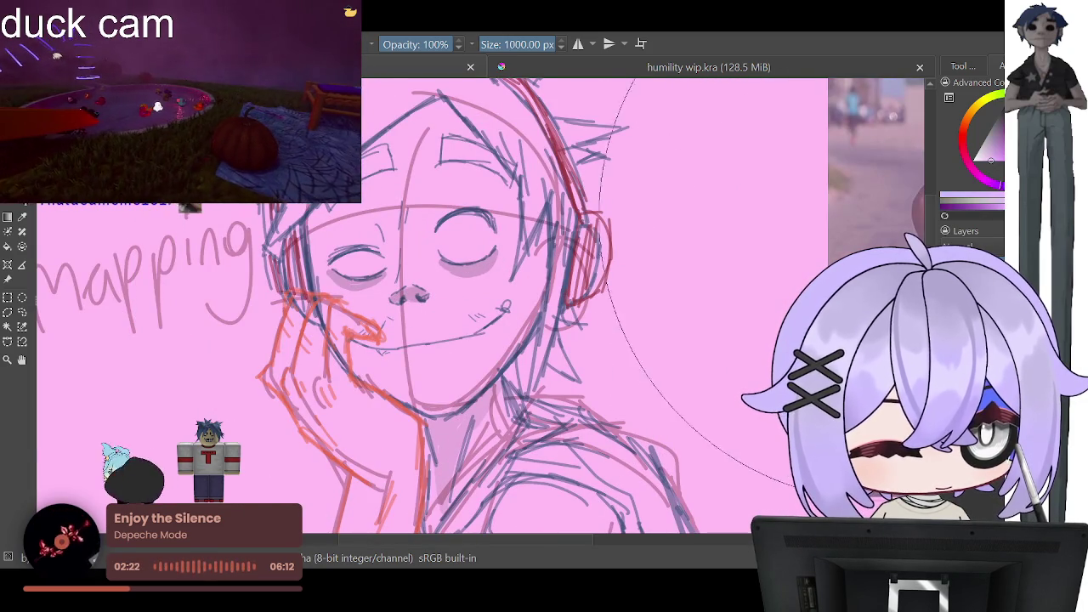
scroll(544, 297, down, 3)
Step: Repaint the background lavender with the huge brush
drag(383, 127, 723, 152)
scroll(705, 161, down, 2)
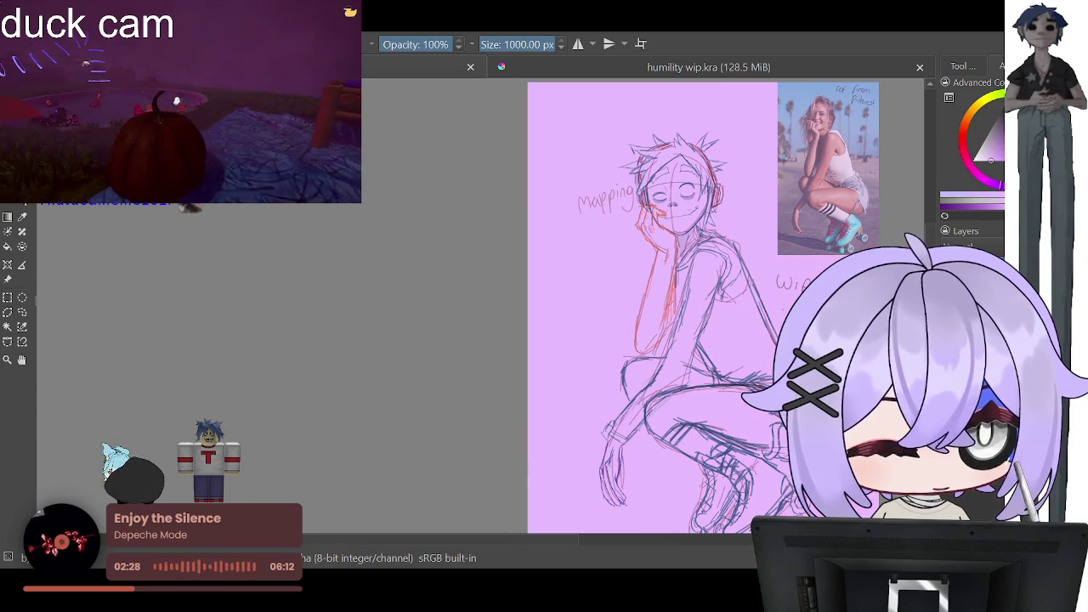
scroll(719, 183, up, 1)
scroll(718, 183, up, 1)
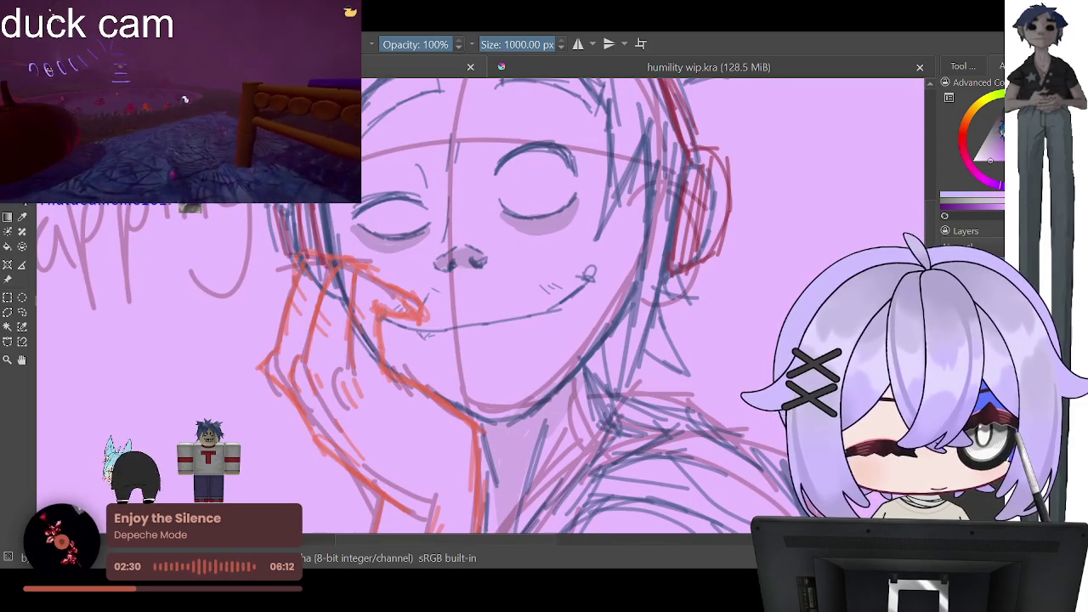
scroll(568, 307, down, 1)
scroll(568, 308, down, 1)
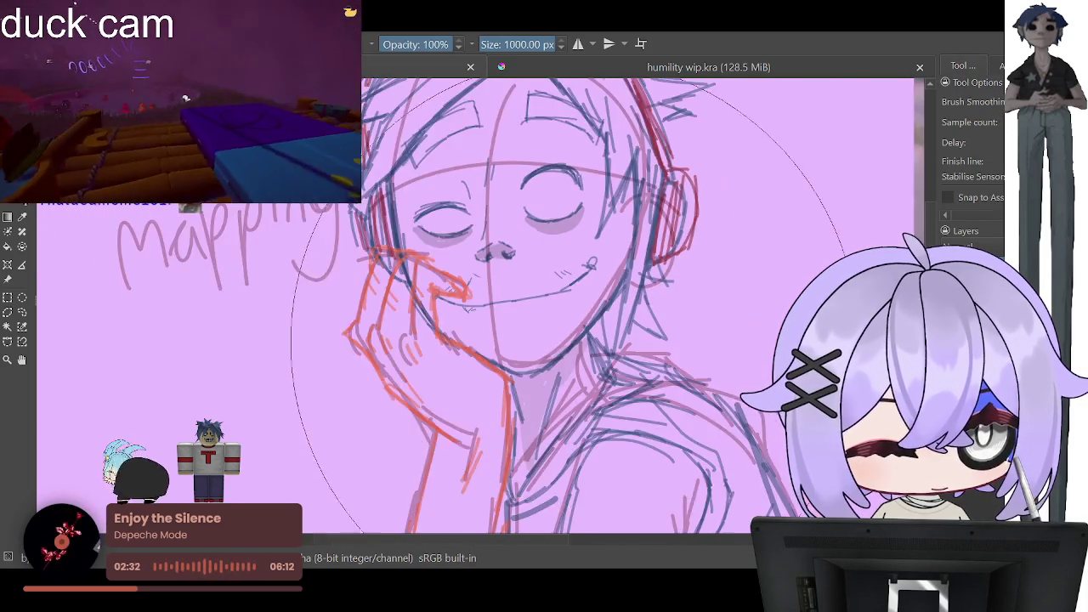
scroll(598, 329, up, 1)
scroll(598, 330, up, 1)
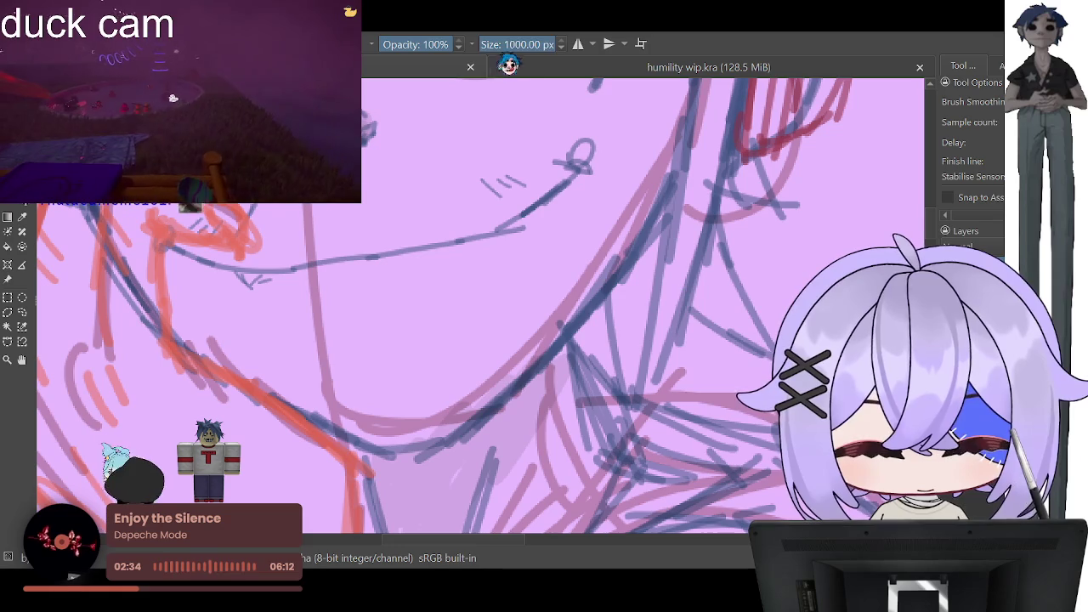
Step: Shrink the brush to a fine inking size and ink the jaw and neck curve in black
drag(509, 65, 493, 61)
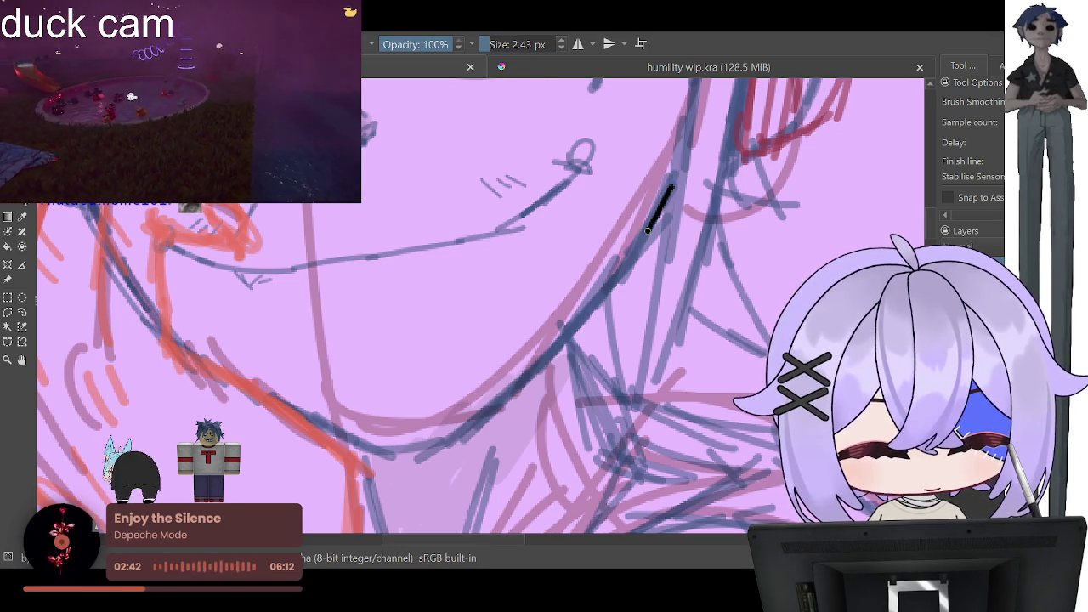
mouse_move(594, 311)
mouse_down()
mouse_move(459, 436)
mouse_move(390, 457)
mouse_move(363, 450)
mouse_up()
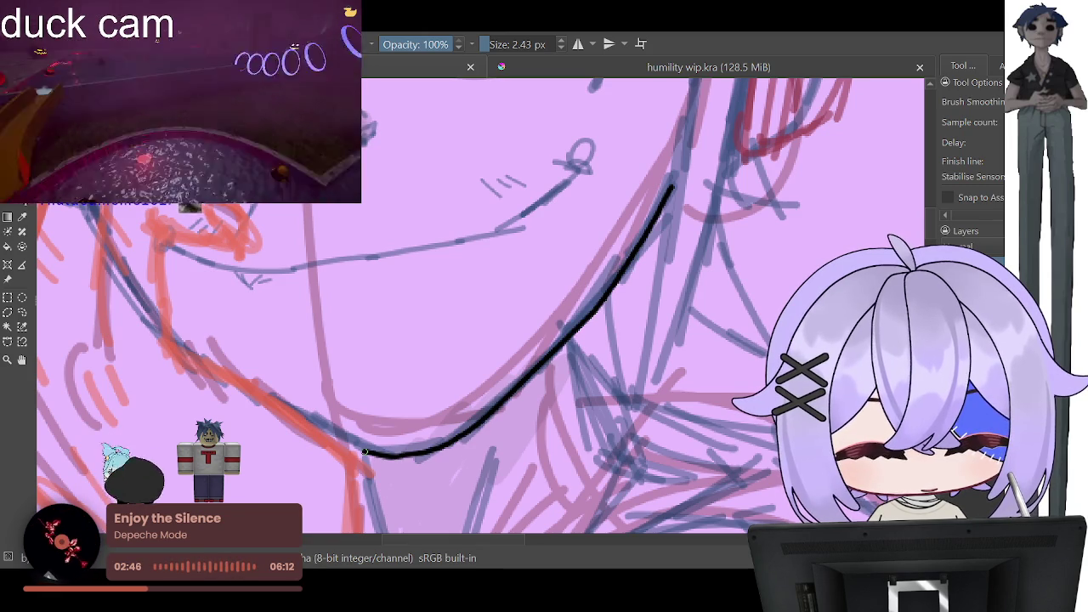
drag(295, 410, 317, 422)
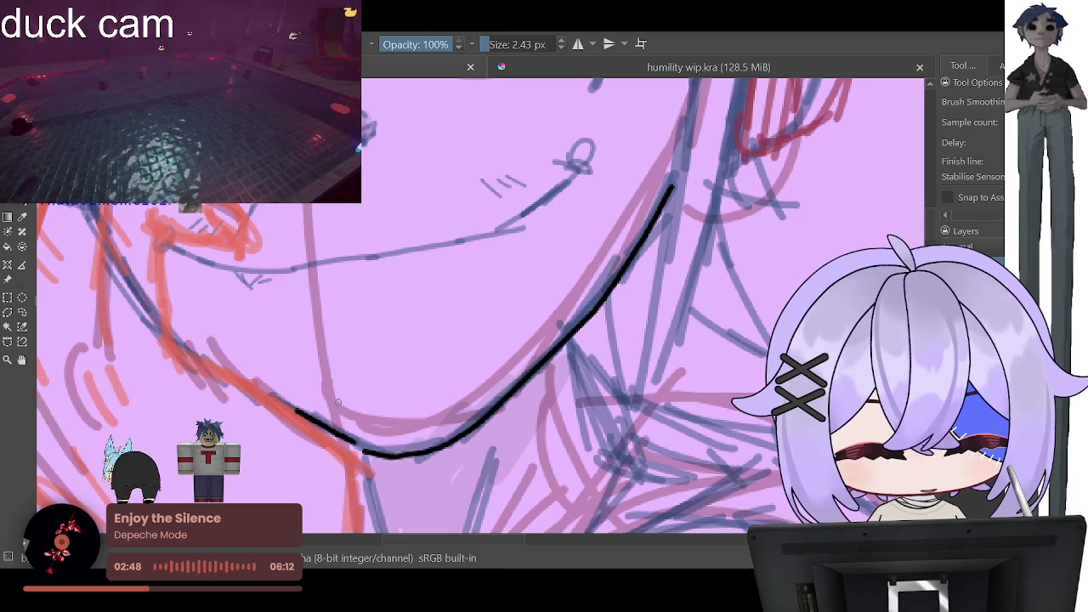
scroll(337, 402, down, 4)
scroll(337, 402, down, 2)
scroll(326, 376, up, 2)
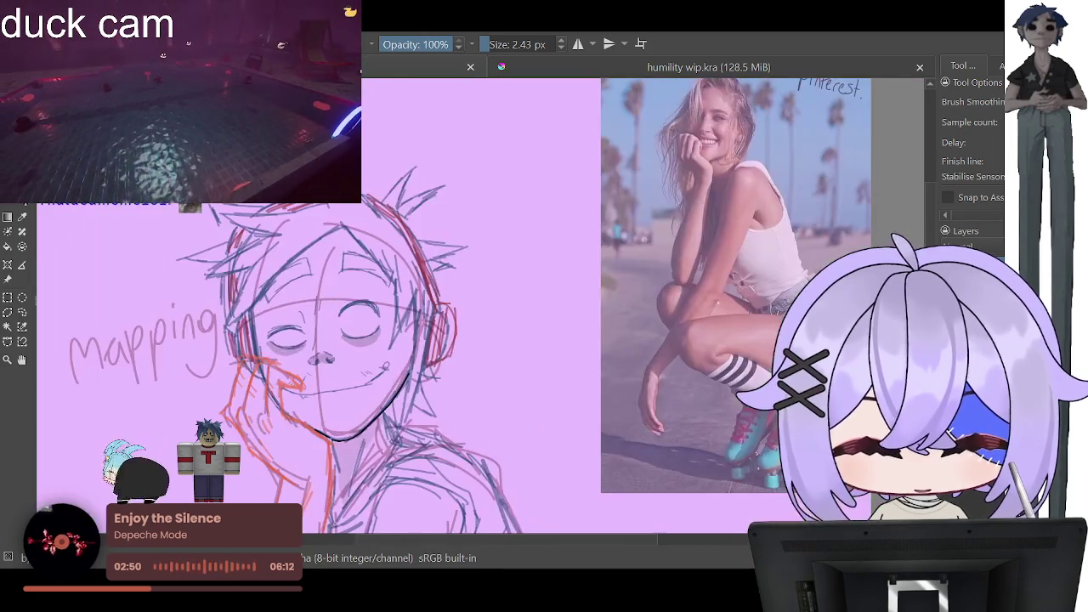
scroll(327, 377, up, 2)
scroll(326, 376, up, 2)
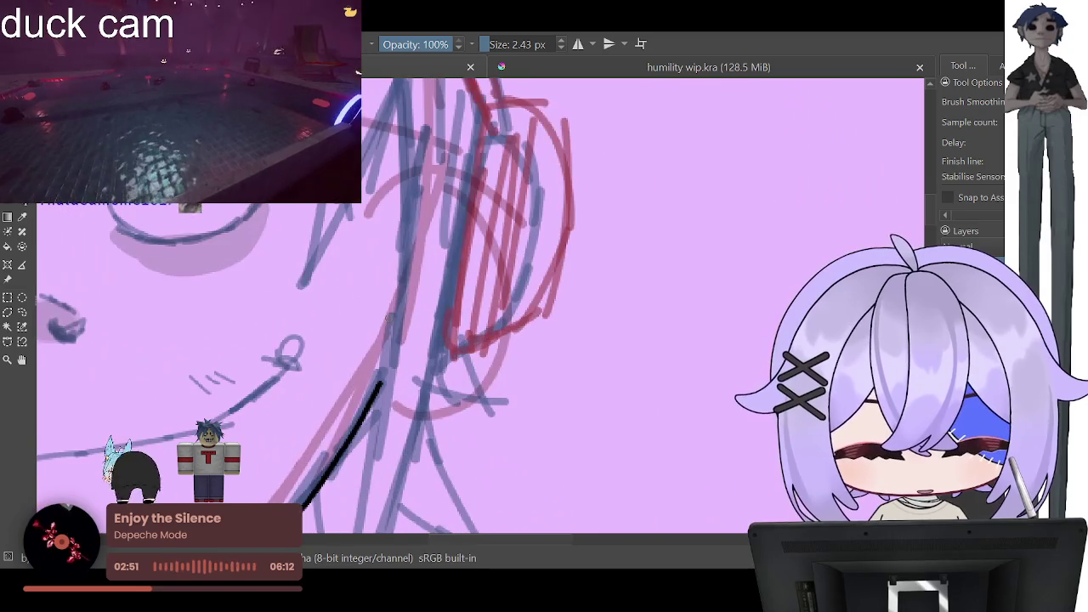
Step: Thicken the brush slightly and ink three black hair strands beside the headphone
click(492, 47)
drag(401, 89, 390, 334)
drag(379, 423, 360, 534)
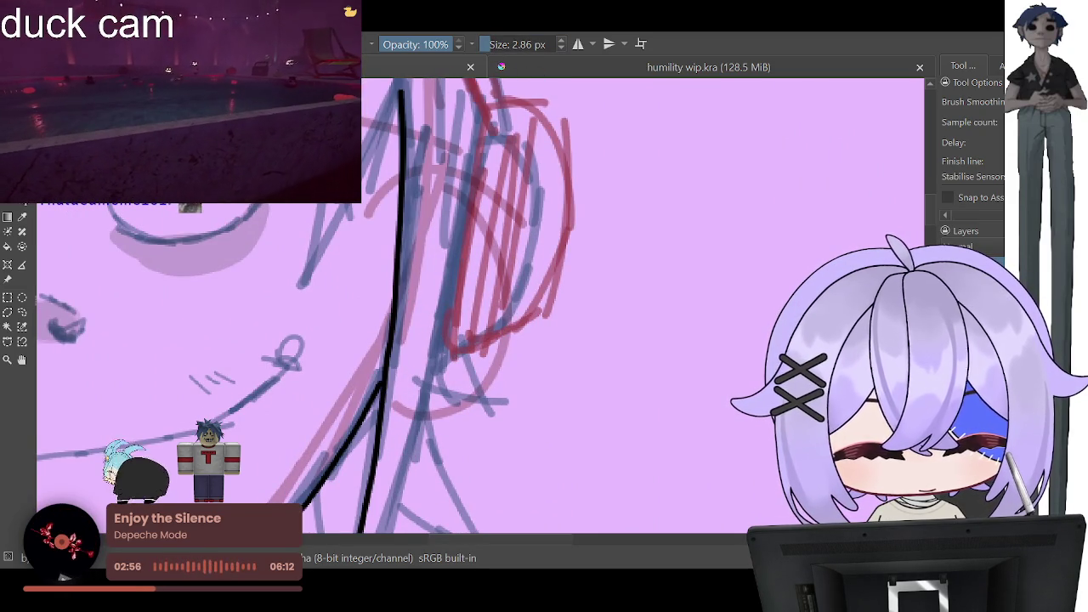
scroll(480, 306, down, 3)
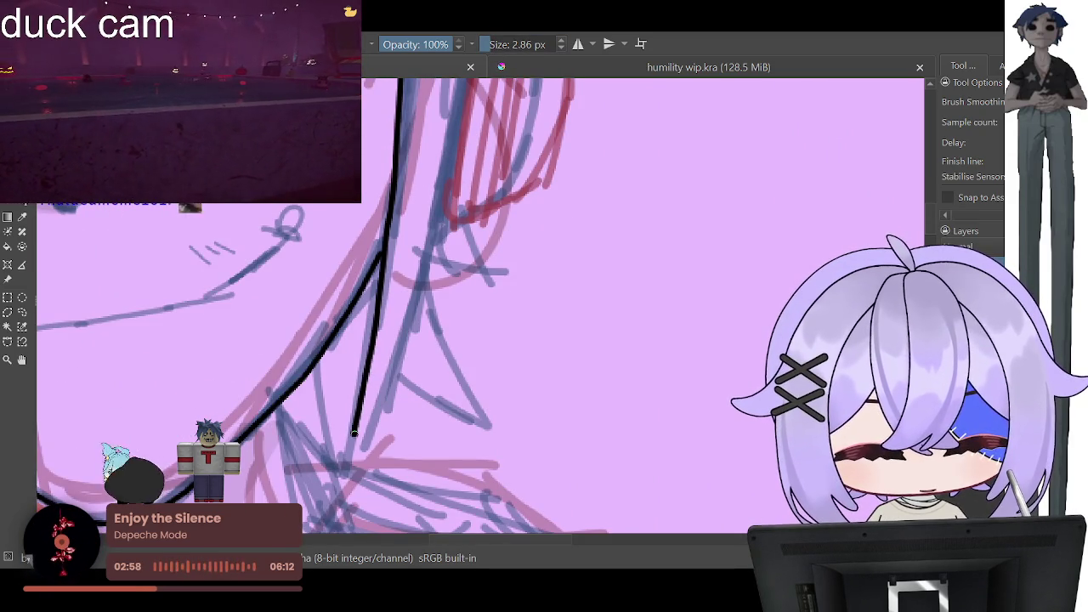
drag(351, 460, 408, 361)
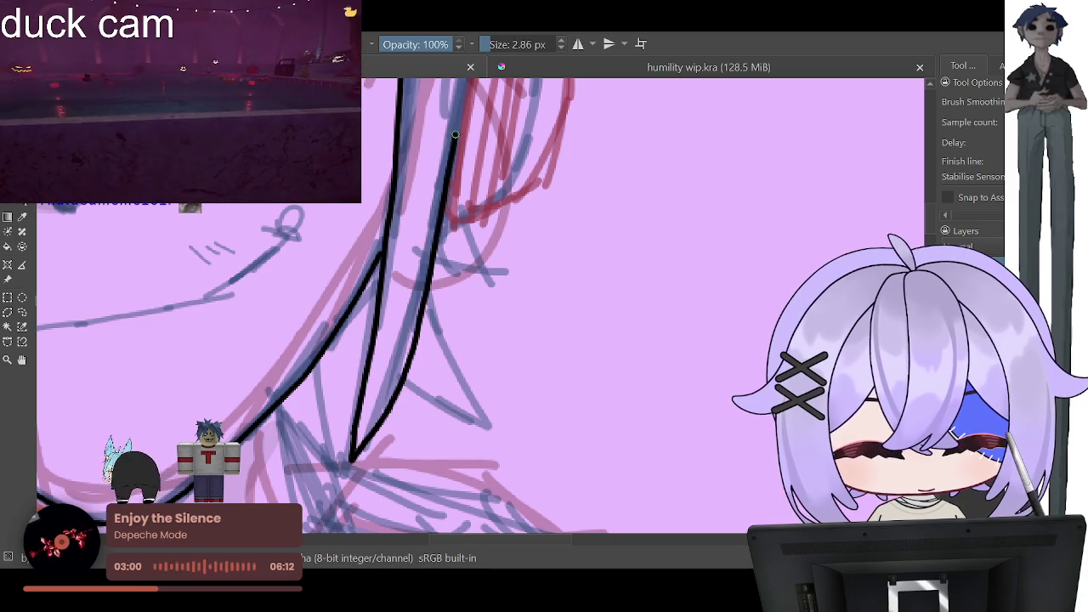
scroll(654, 319, up, 3)
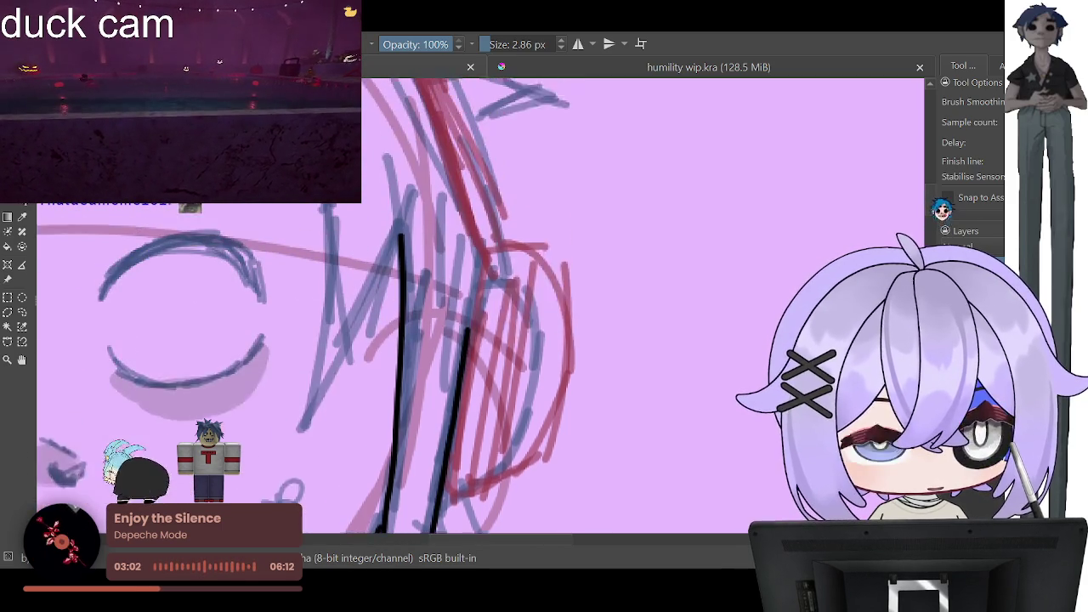
scroll(654, 319, up, 3)
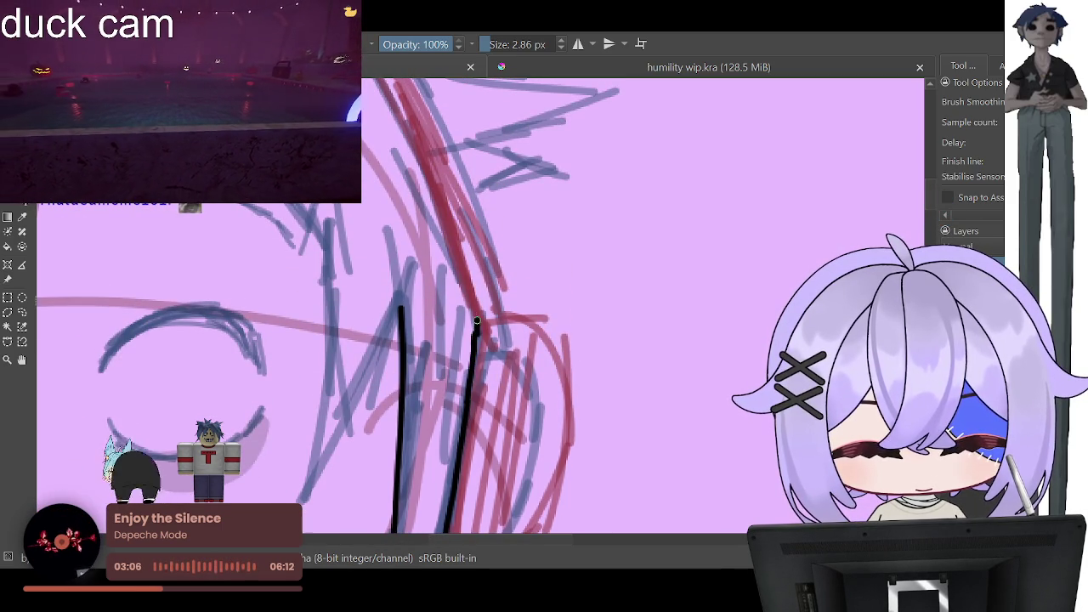
drag(400, 308, 300, 483)
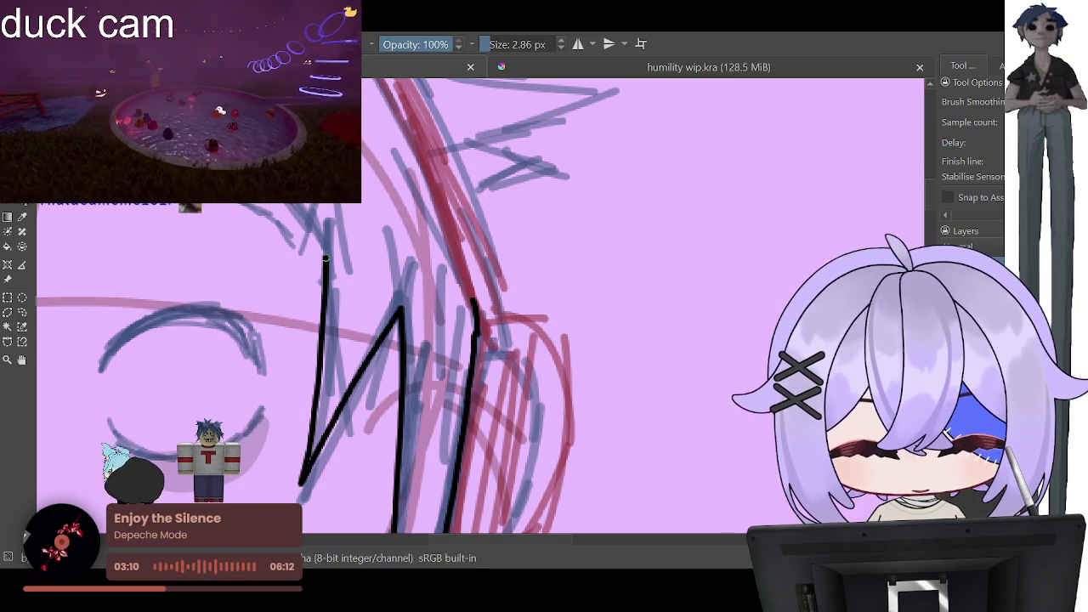
Step: Ink the fringe outline sweeping down to the left, undoing two failed diagonal forehead lines
key(2)
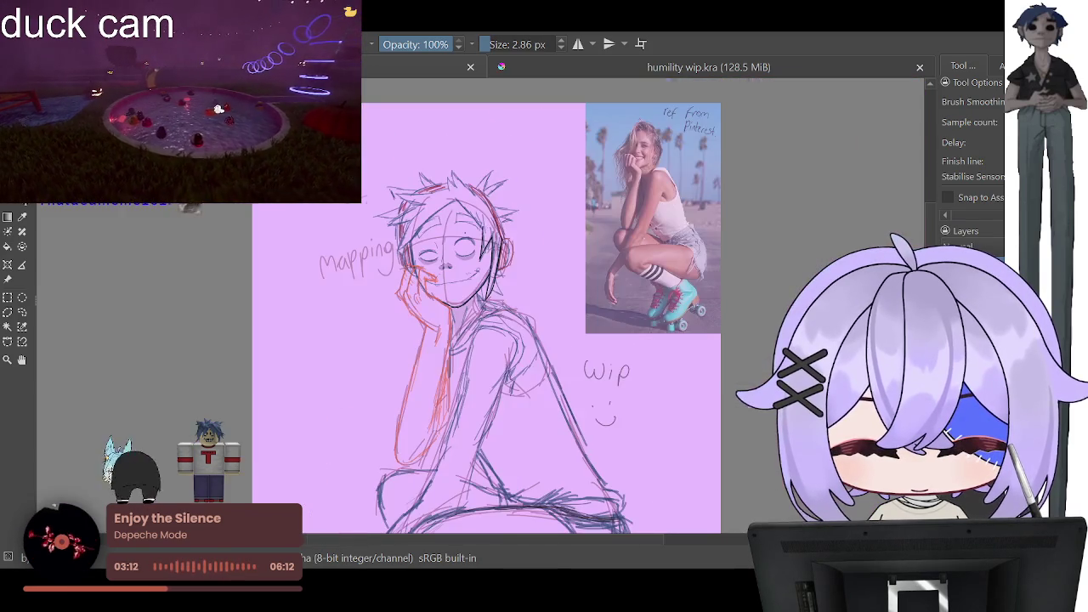
scroll(505, 144, up, 3)
scroll(506, 144, up, 3)
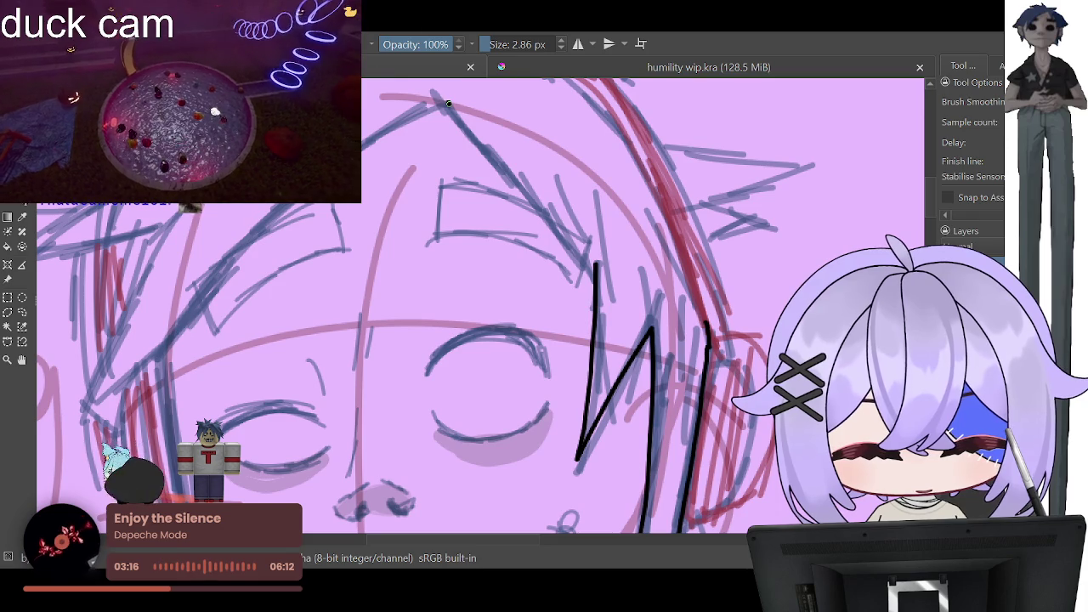
drag(448, 103, 595, 260)
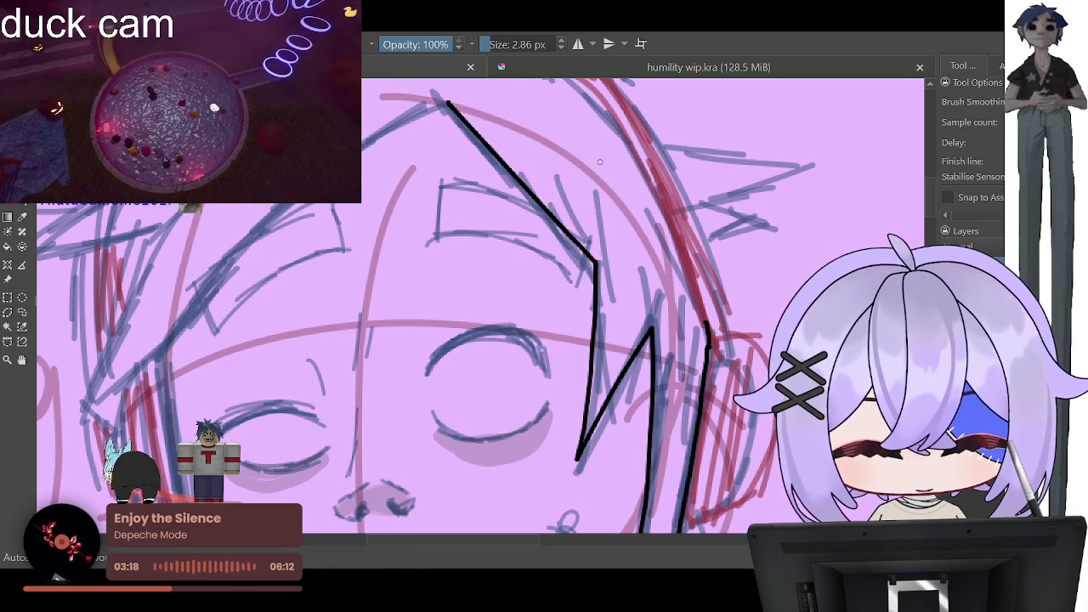
key(ctrl+z)
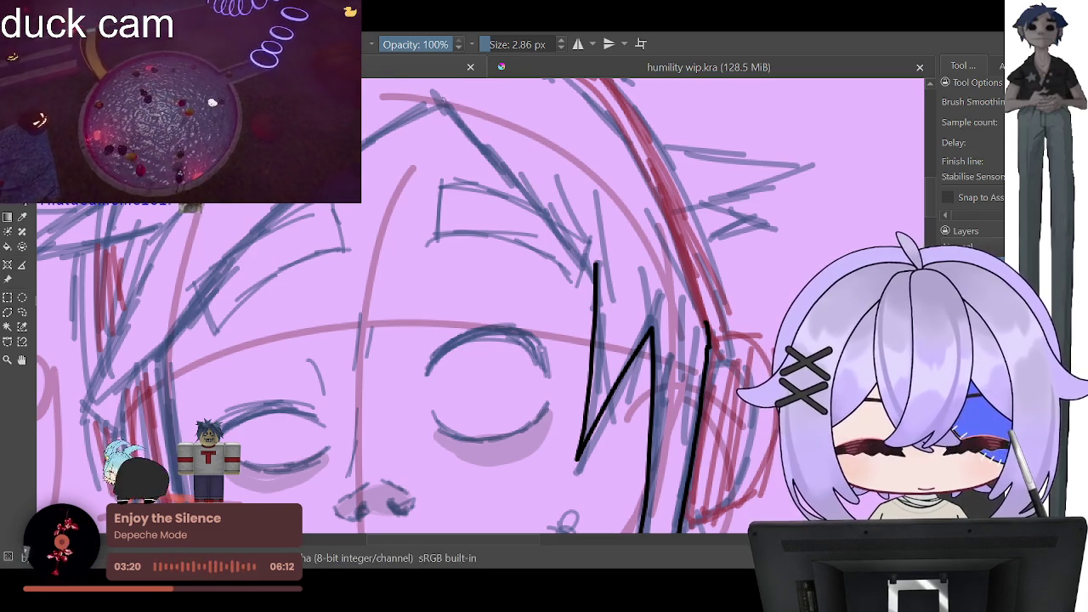
mouse_move(447, 102)
mouse_down()
mouse_move(486, 170)
mouse_move(563, 231)
mouse_up()
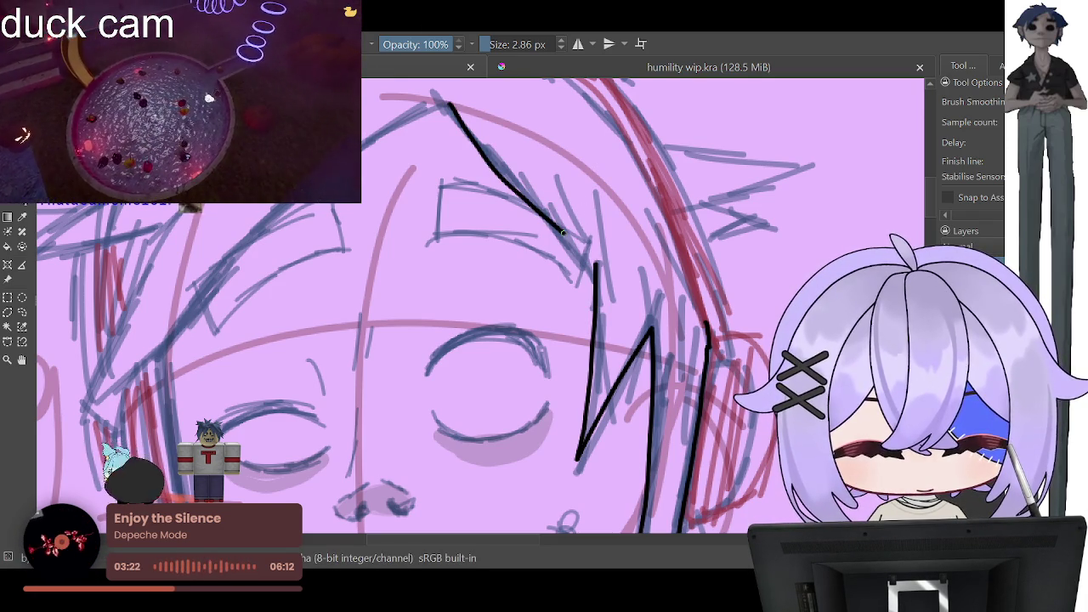
key(ctrl+z)
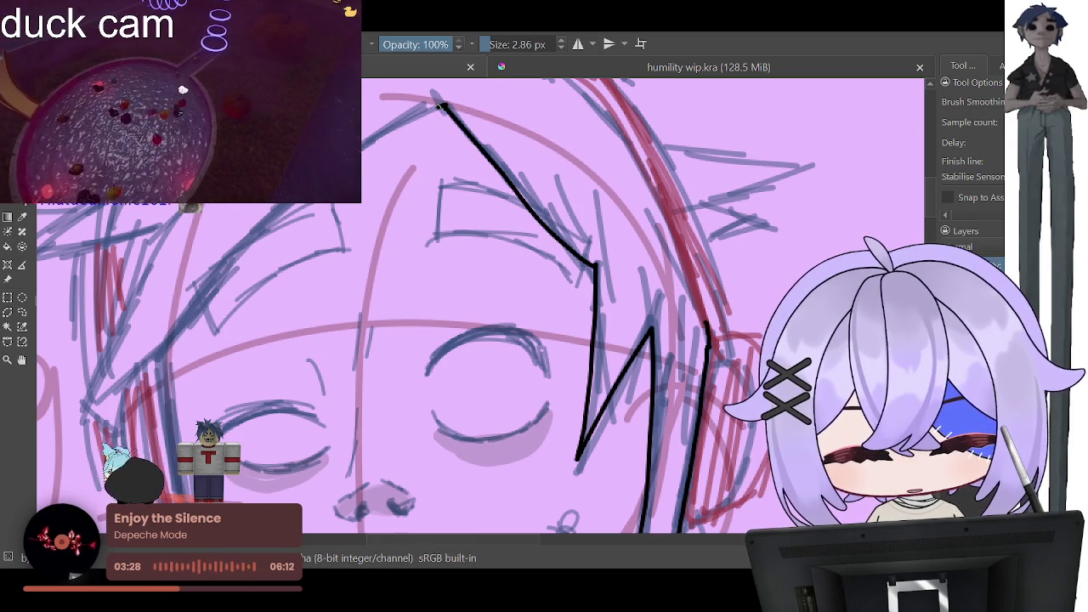
drag(267, 228, 203, 304)
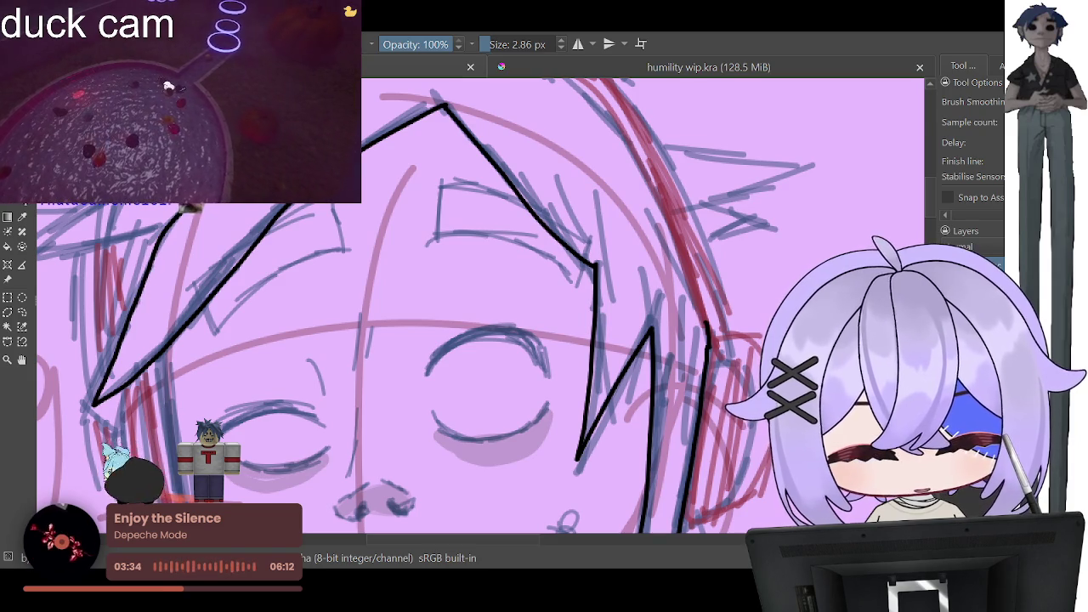
key(minus)
key(minus)
key(minus)
key(plus)
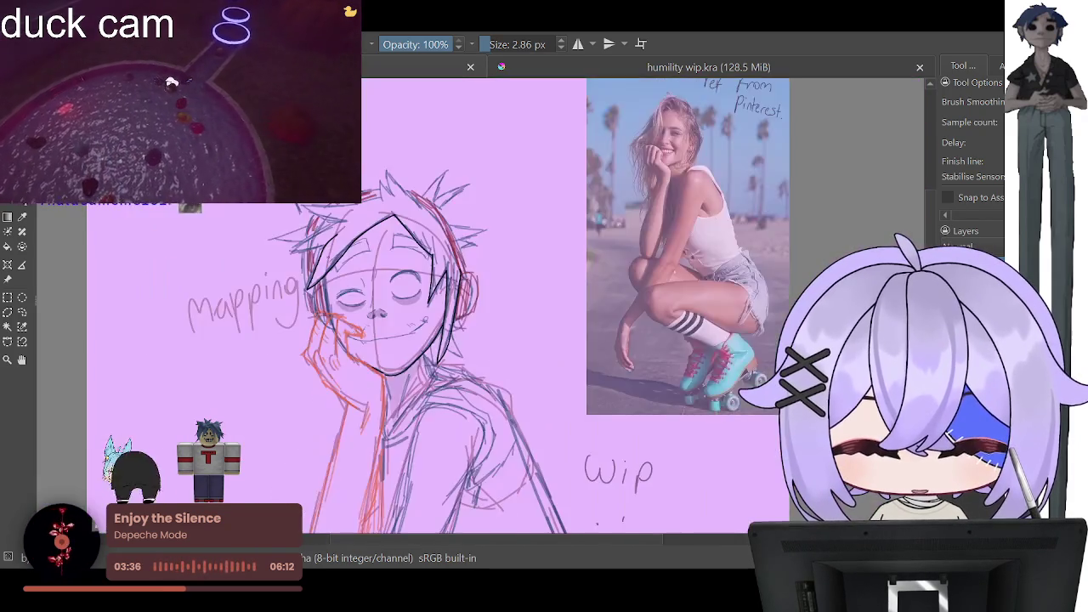
key(plus)
key(plus)
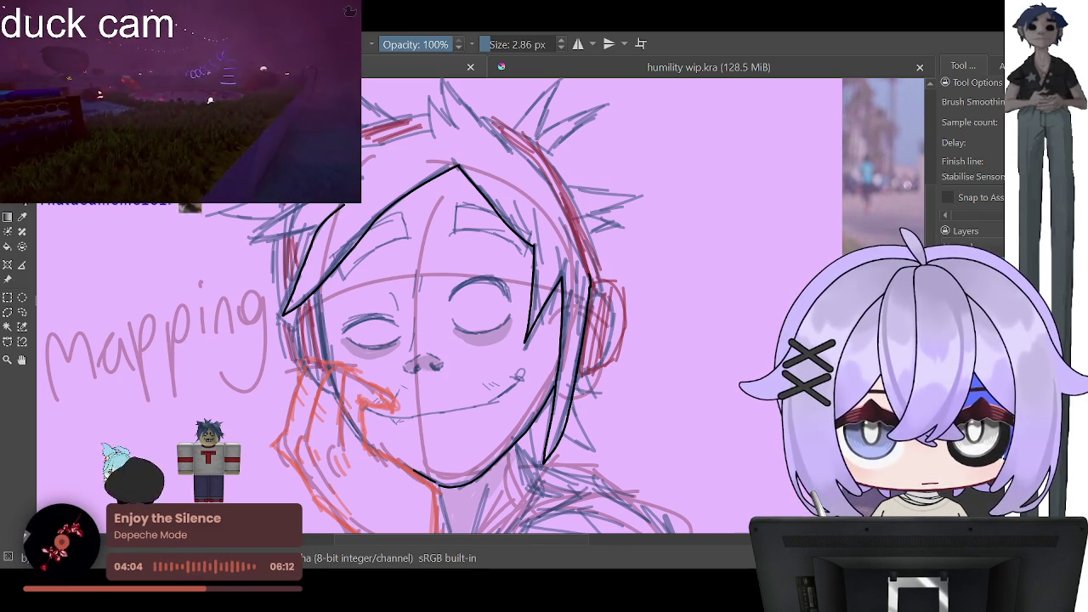
Step: Draw the black contour down the left side of the face beside the hand
scroll(448, 261, down, 2)
scroll(447, 262, up, 1)
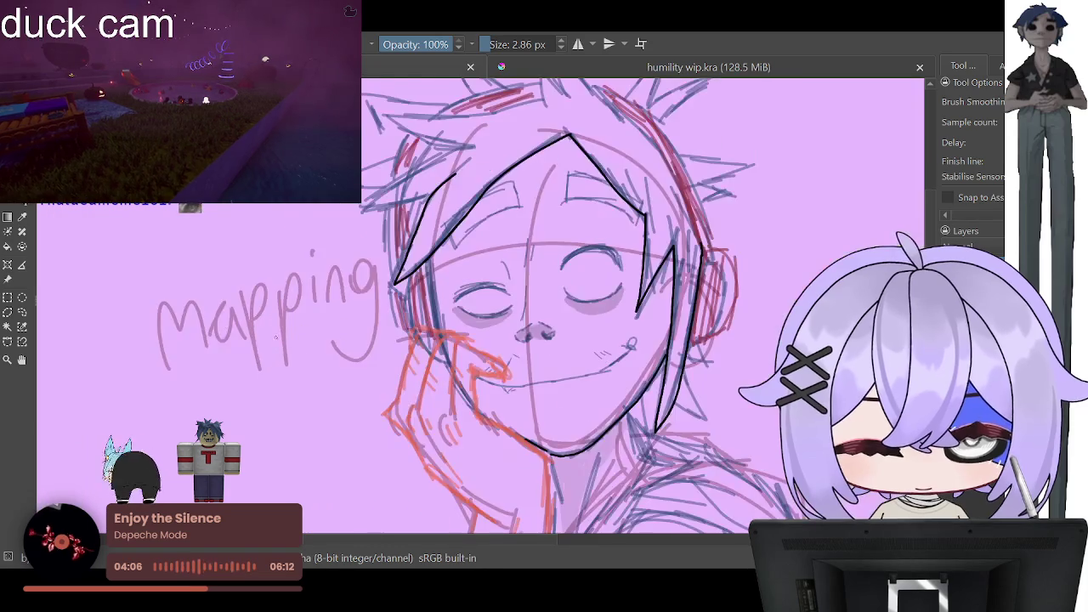
scroll(447, 262, up, 1)
scroll(448, 261, up, 1)
scroll(431, 295, up, 1)
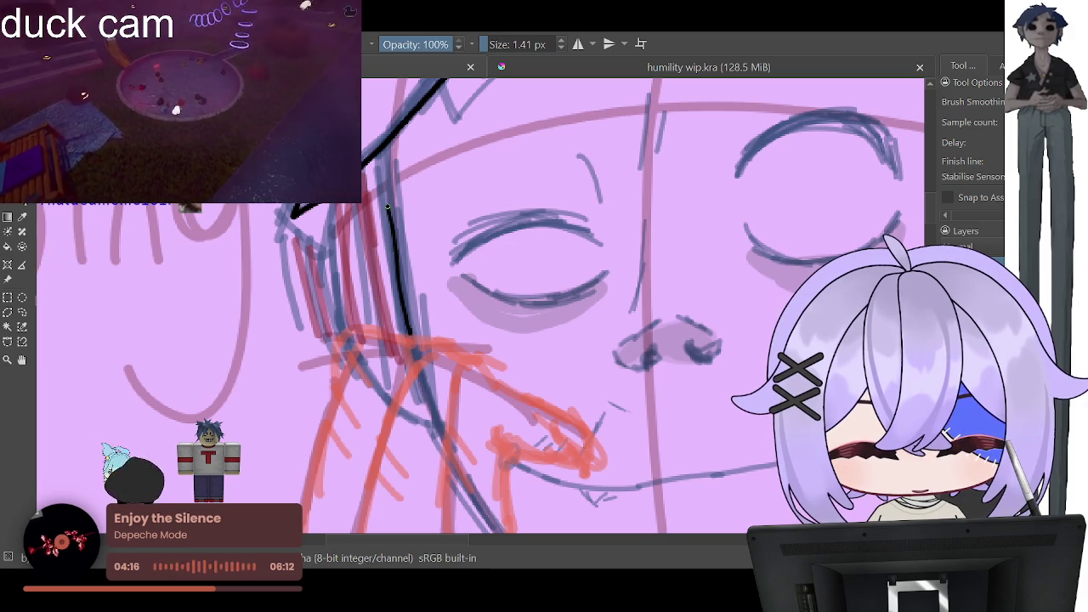
drag(388, 207, 381, 146)
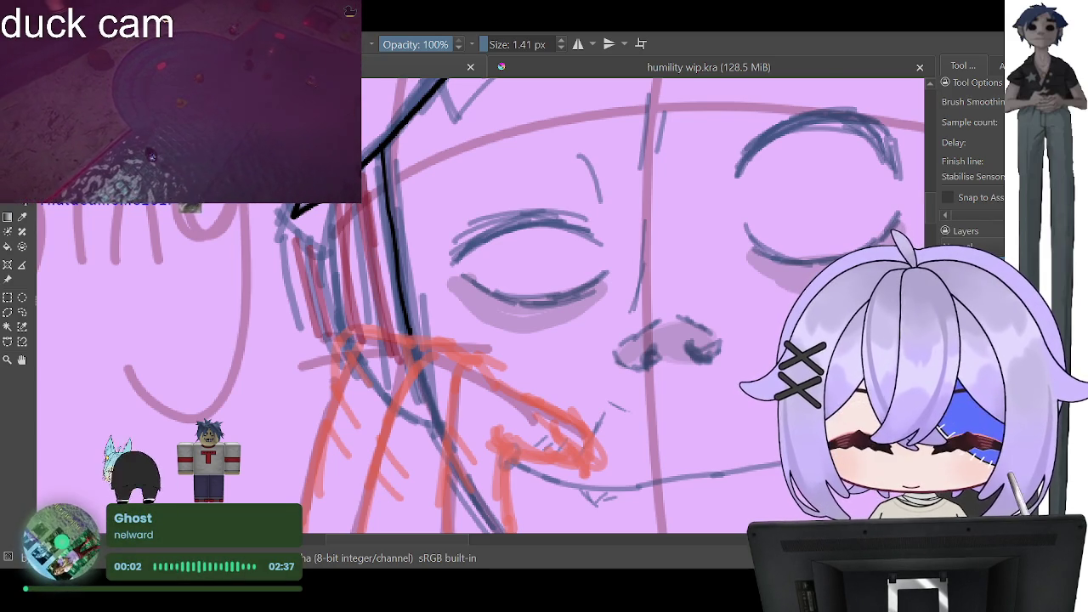
key(minus)
key(minus)
key(minus)
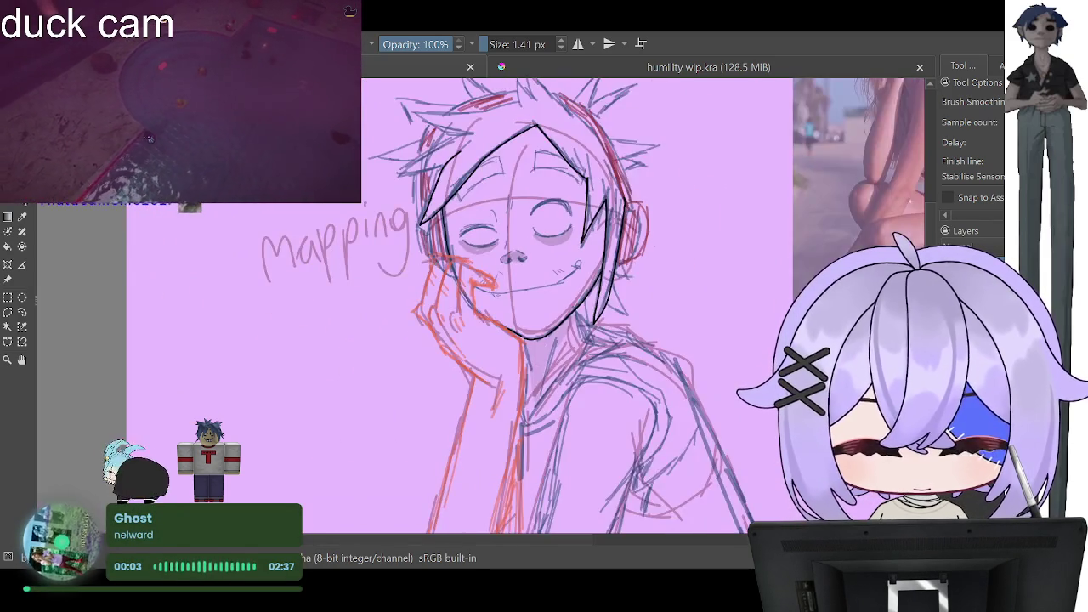
key(plus)
key(plus)
key(plus)
key(minus)
key(minus)
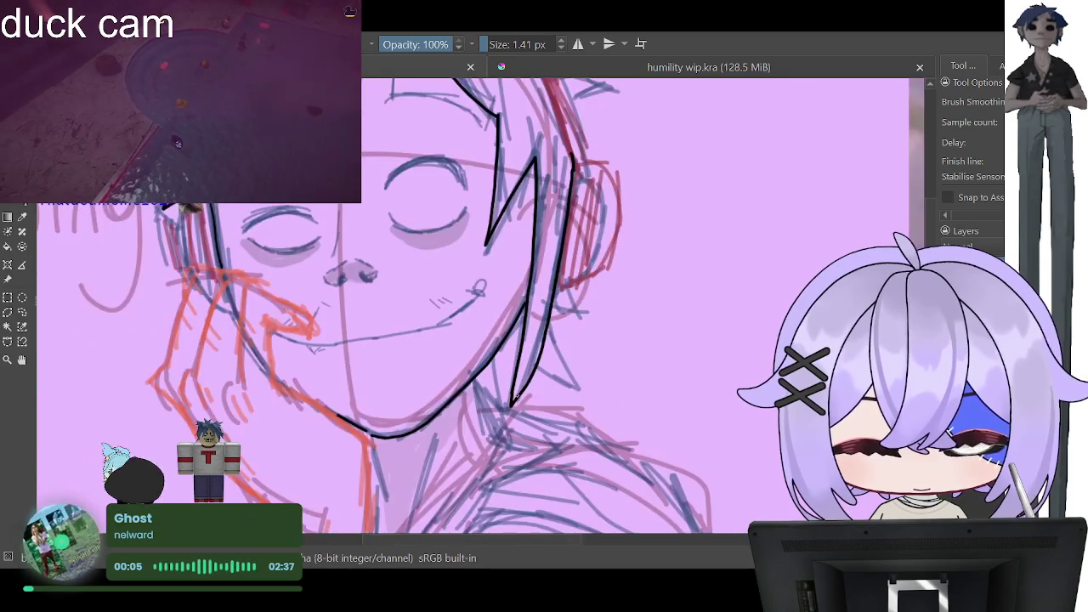
key(plus)
key(plus)
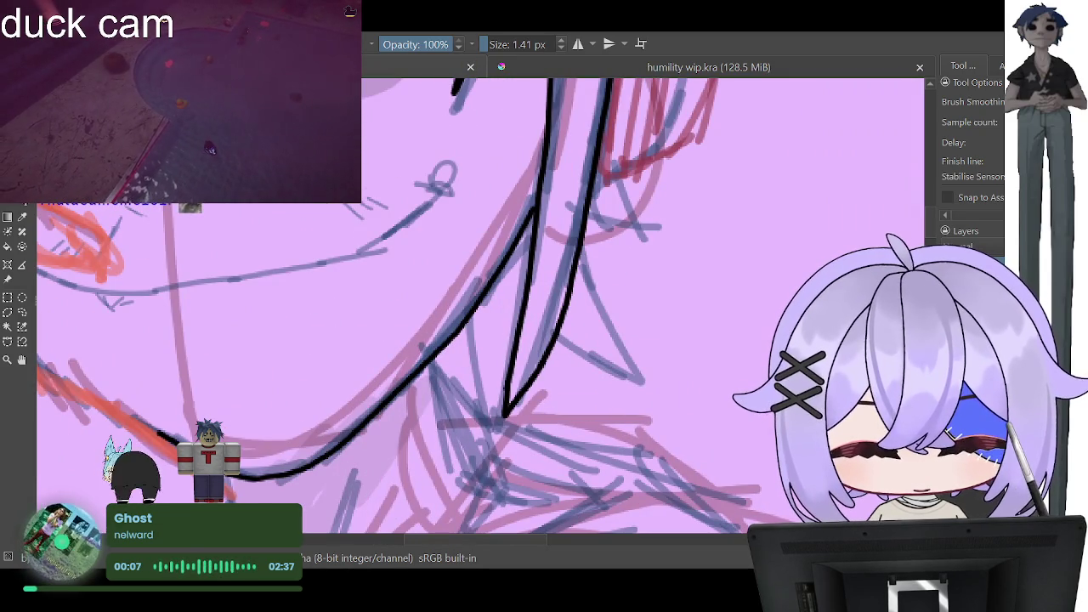
Step: Set the brush to 2.43 px and ink pointed hair spikes beside the jaw
click(490, 51)
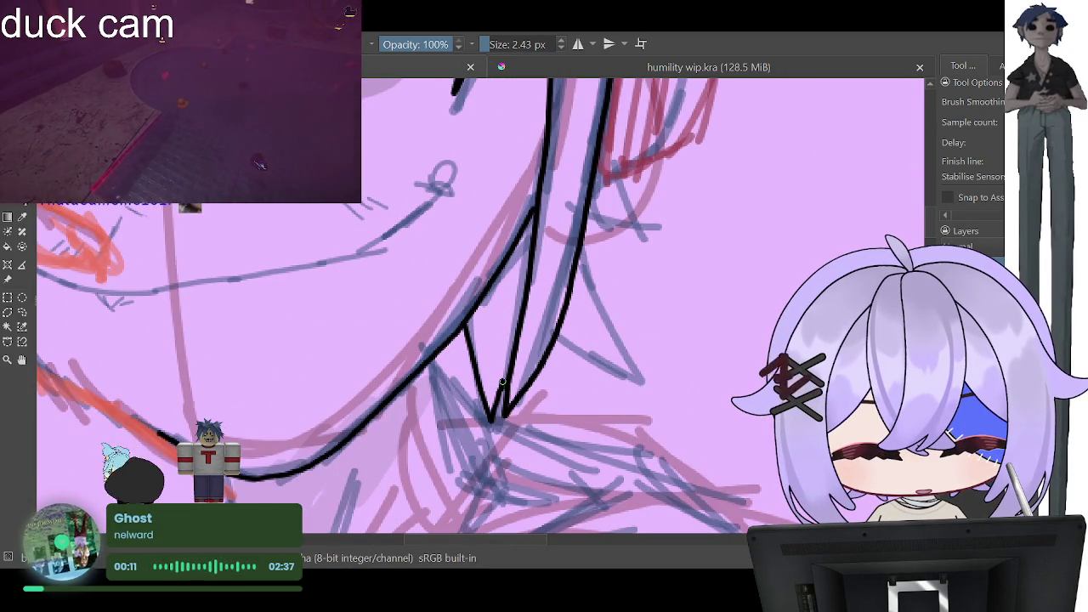
drag(557, 338, 636, 383)
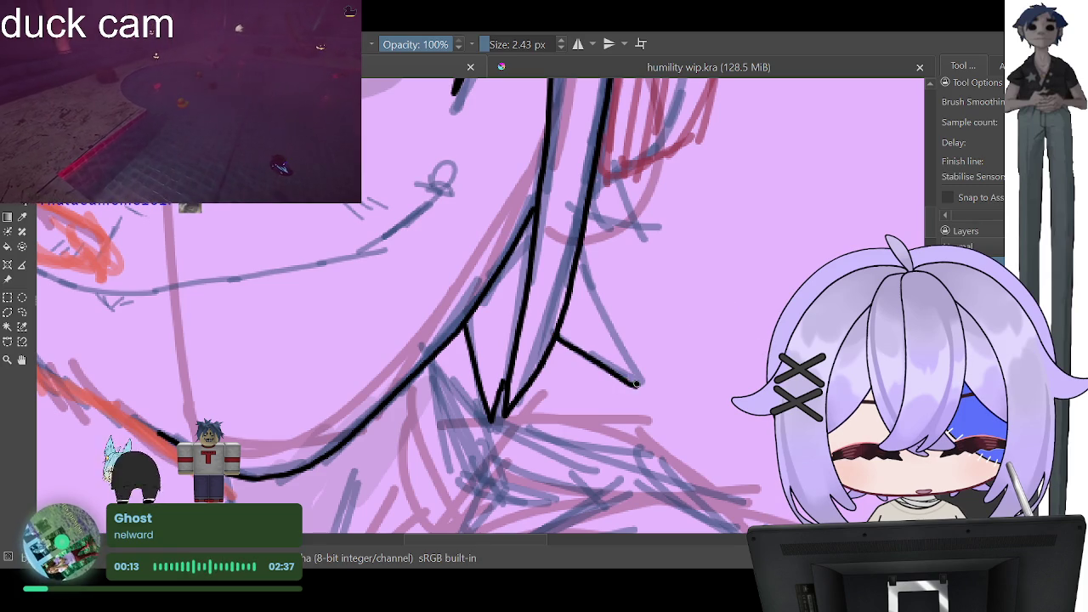
drag(616, 313, 582, 243)
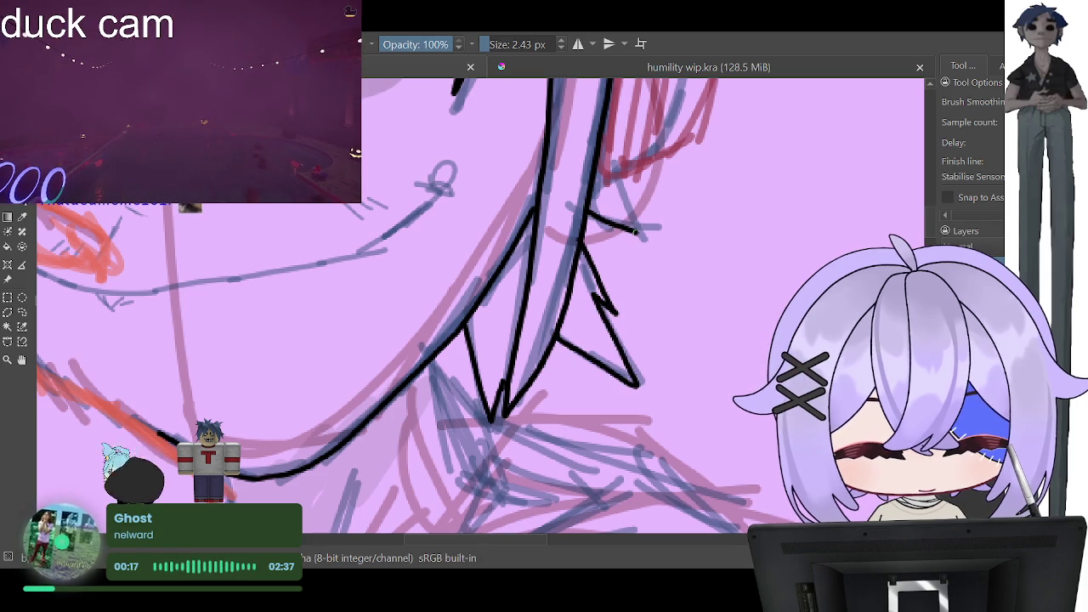
drag(633, 223, 609, 174)
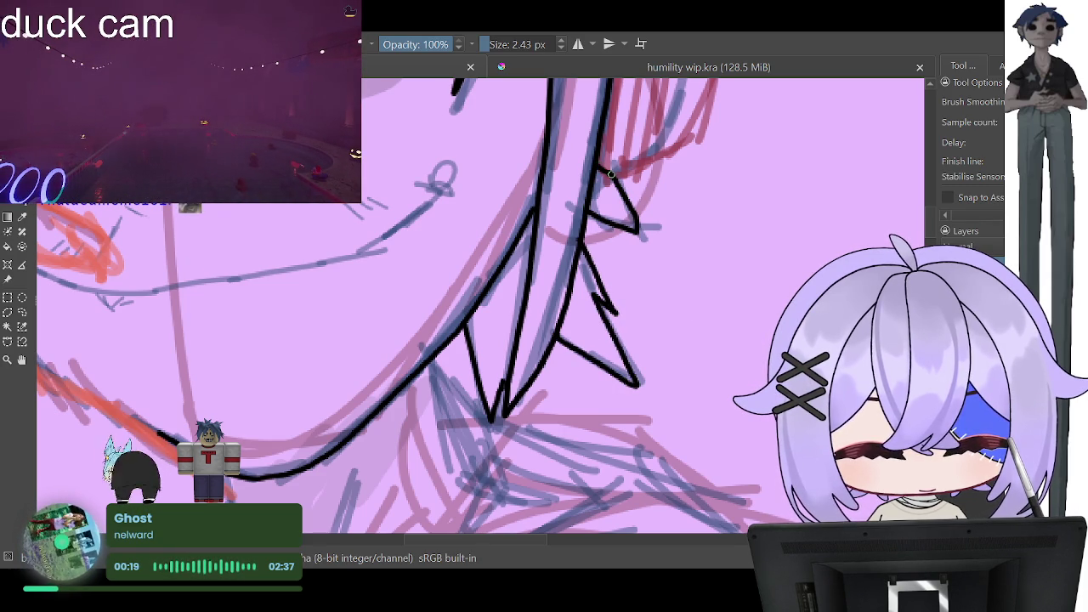
Step: Outline the right headphone ear cup in black
key(minus)
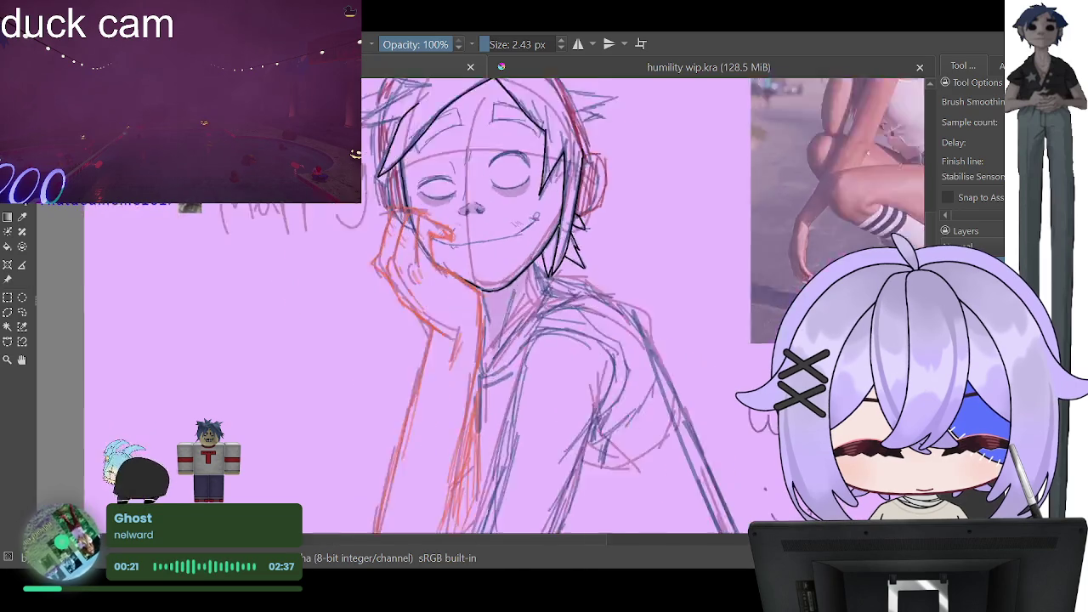
key(minus)
key(minus)
key(plus)
key(plus)
key(plus)
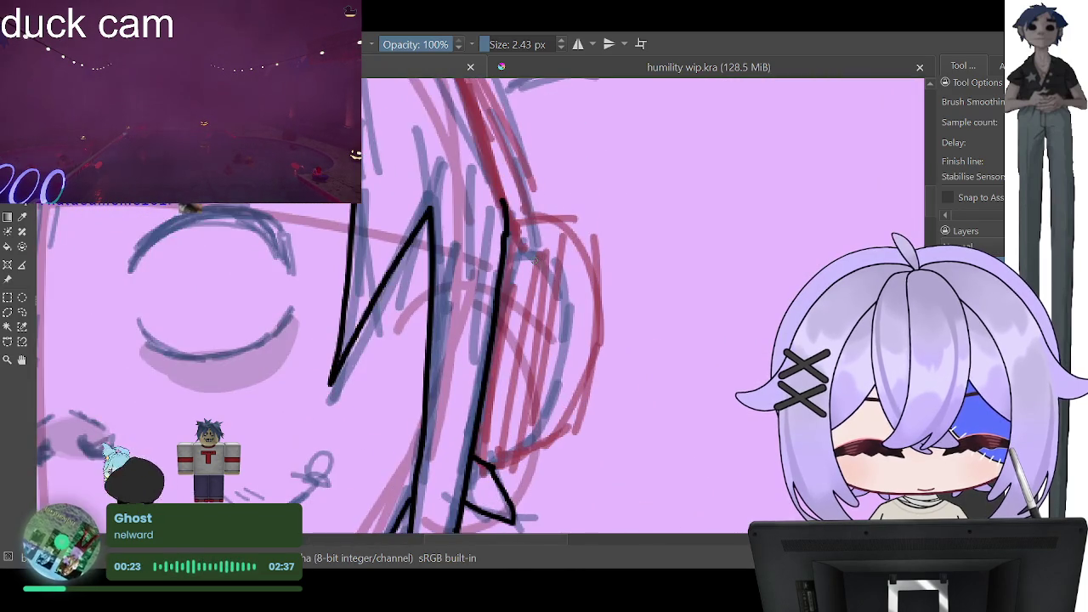
mouse_move(533, 218)
mouse_down()
mouse_move(595, 308)
mouse_move(589, 360)
mouse_up()
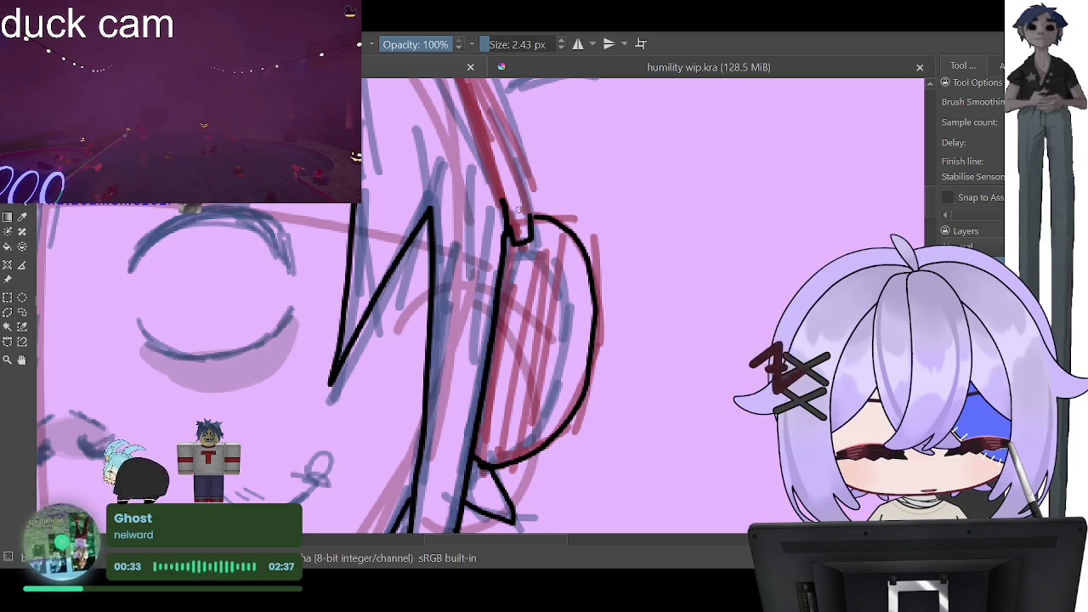
Step: Extend the black line down the face's left cheek
scroll(518, 209, down, 3)
scroll(518, 209, down, 1)
scroll(390, 236, up, 2)
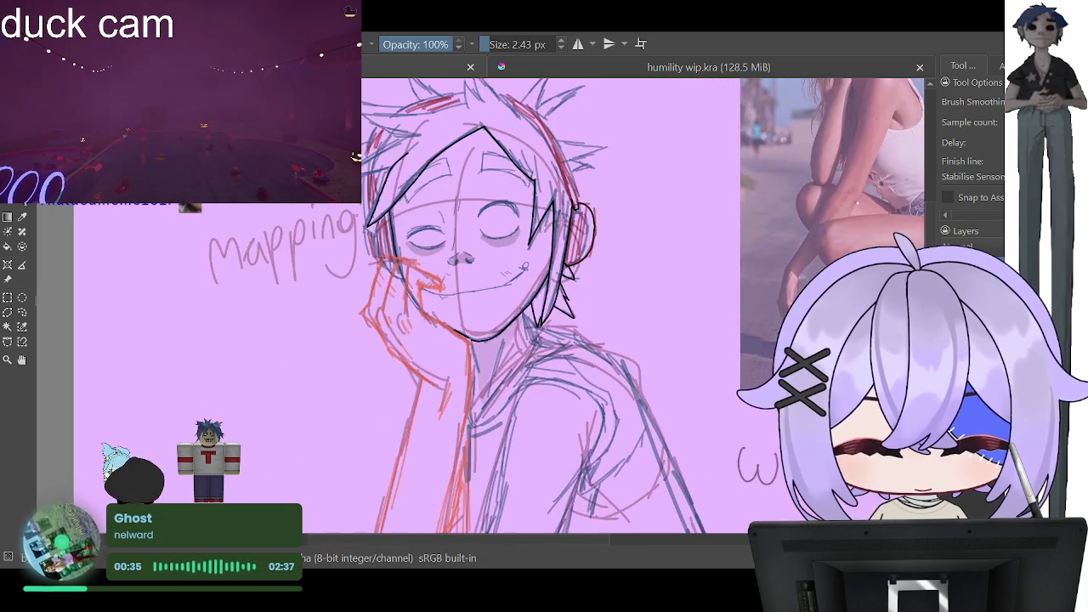
scroll(389, 236, up, 3)
scroll(392, 235, up, 2)
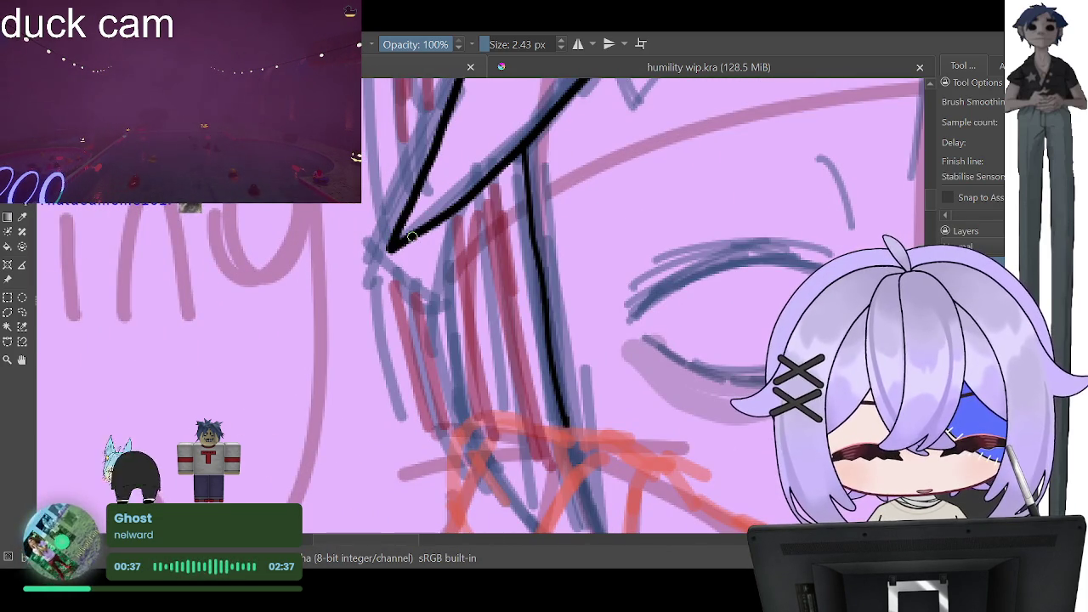
drag(390, 297, 417, 416)
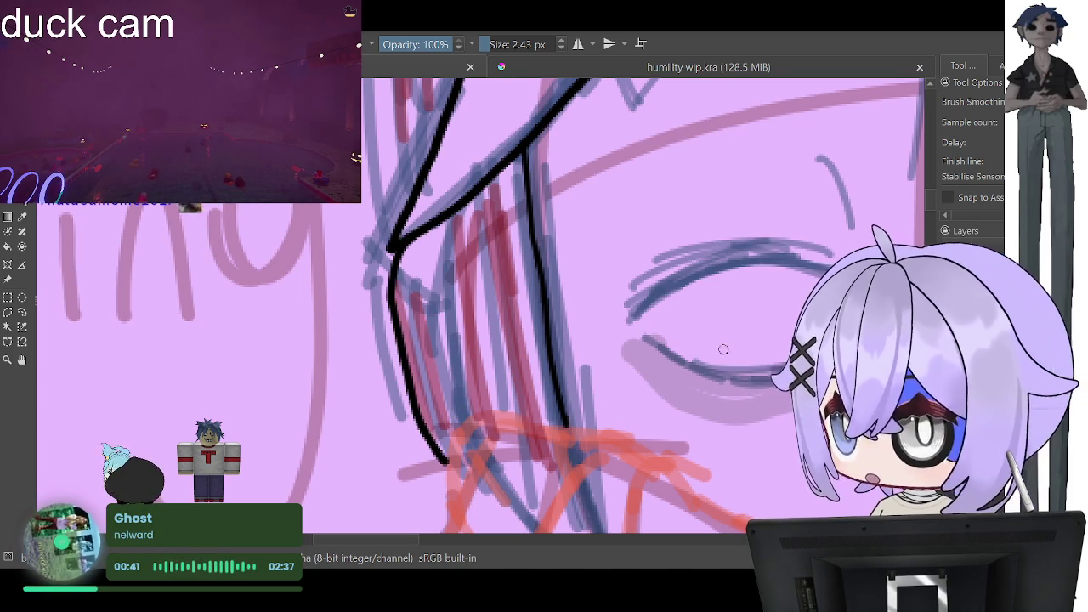
Step: Ink a short hair stroke near the forehead with a hook at its top
scroll(544, 306, down, 3)
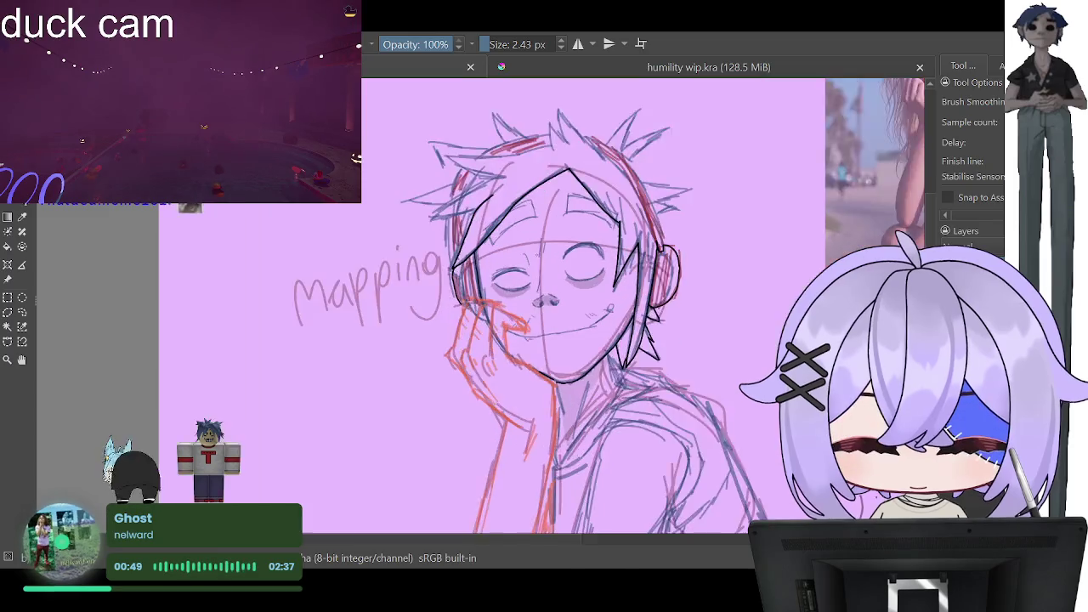
scroll(544, 306, down, 3)
scroll(583, 329, up, 2)
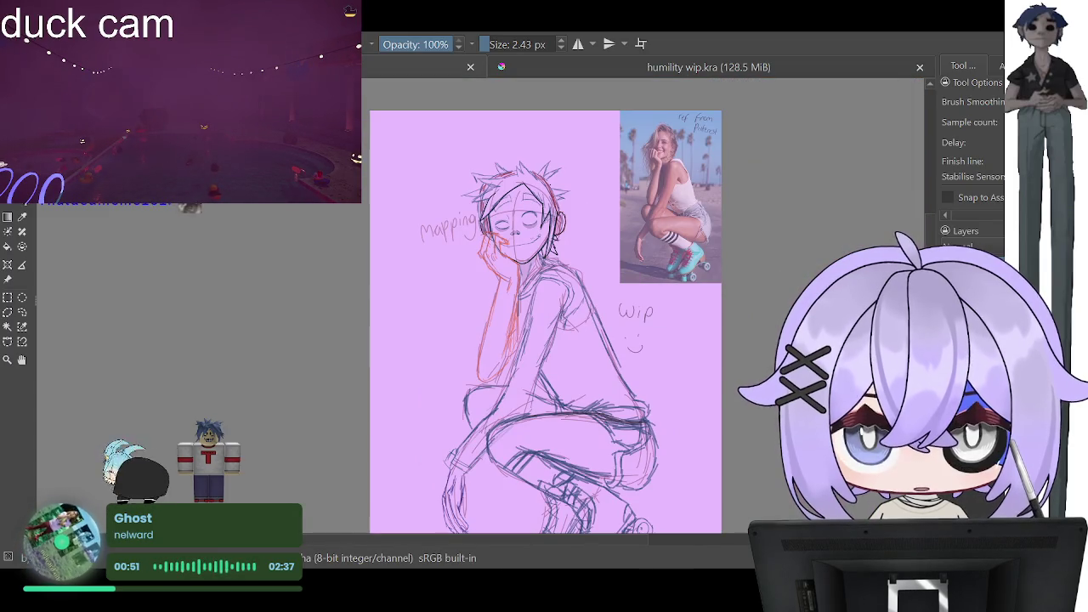
scroll(536, 174, up, 1)
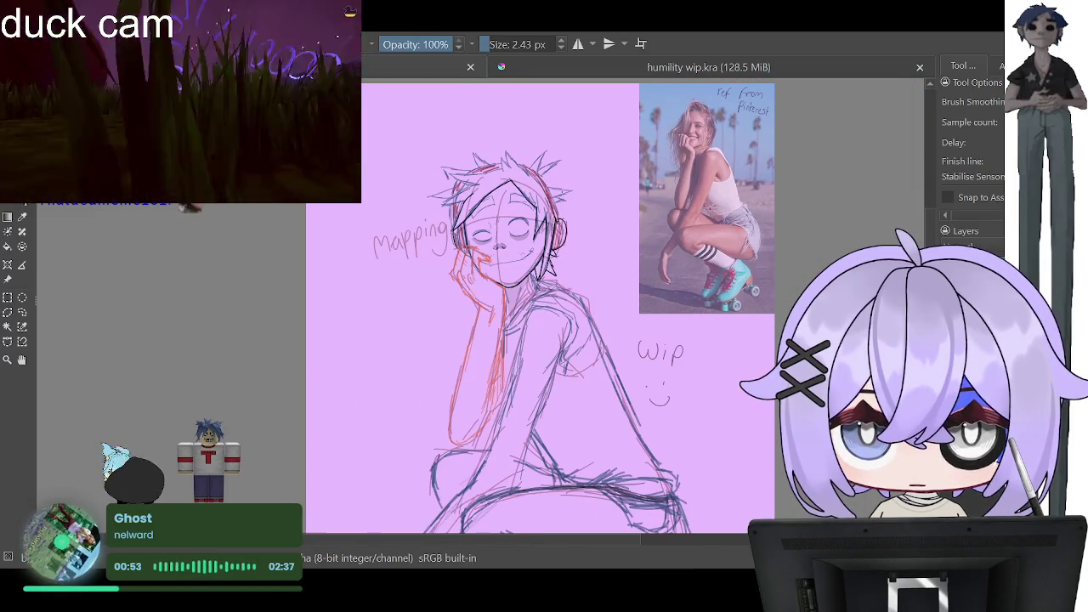
scroll(536, 174, up, 3)
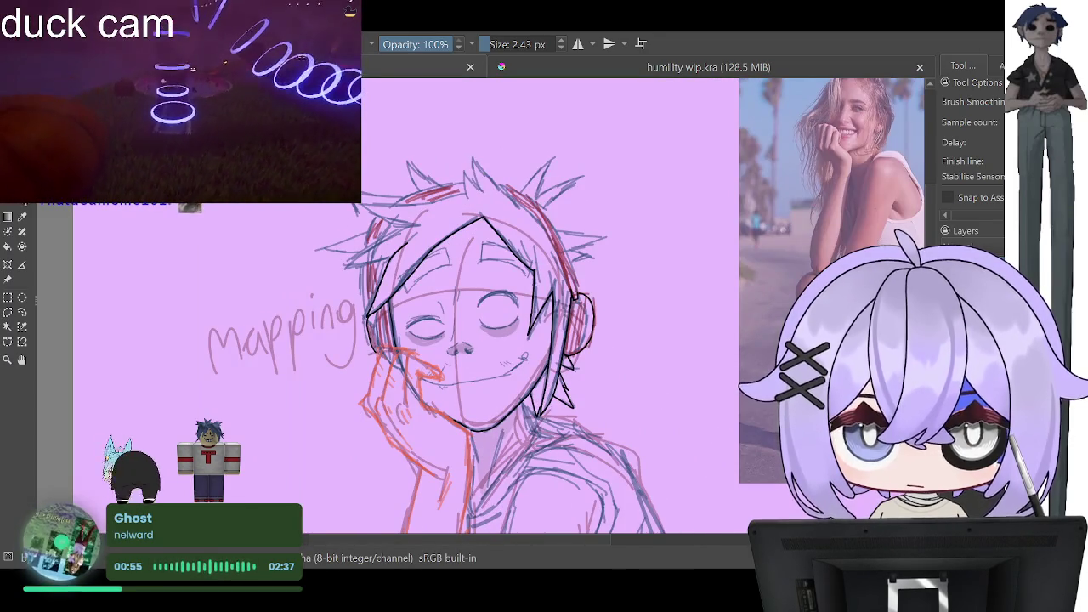
scroll(337, 263, up, 1)
scroll(337, 263, up, 2)
scroll(337, 263, up, 1)
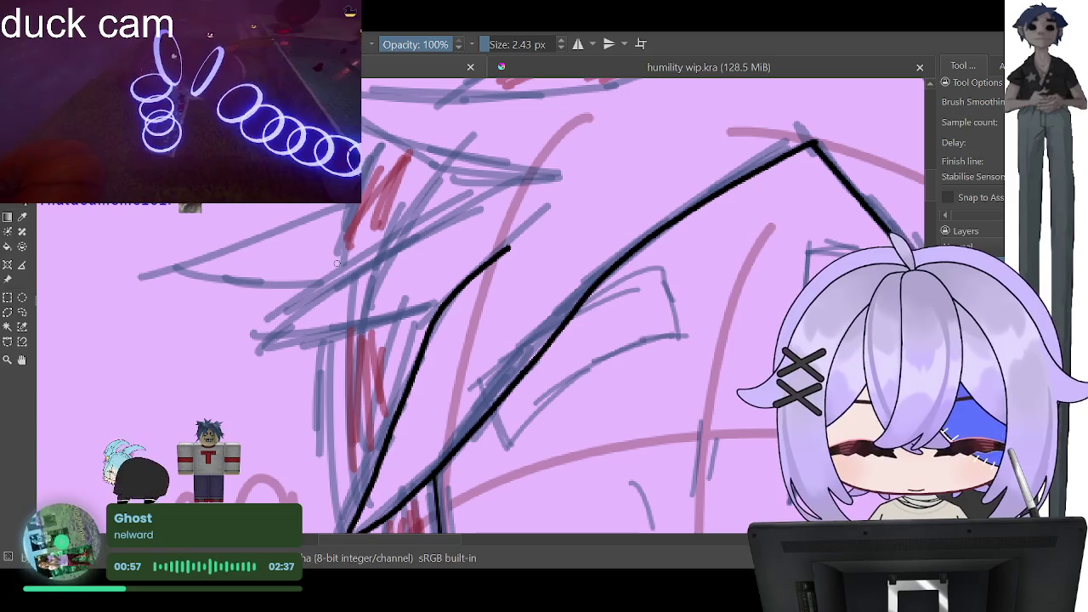
mouse_move(505, 183)
mouse_down()
mouse_move(287, 336)
mouse_move(438, 316)
mouse_up()
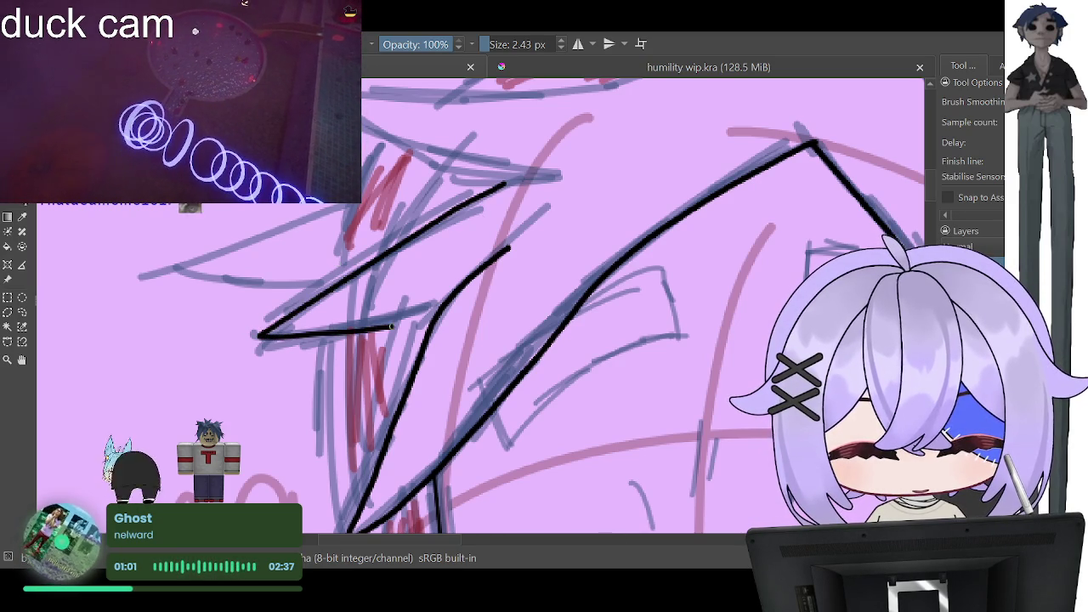
drag(504, 183, 526, 177)
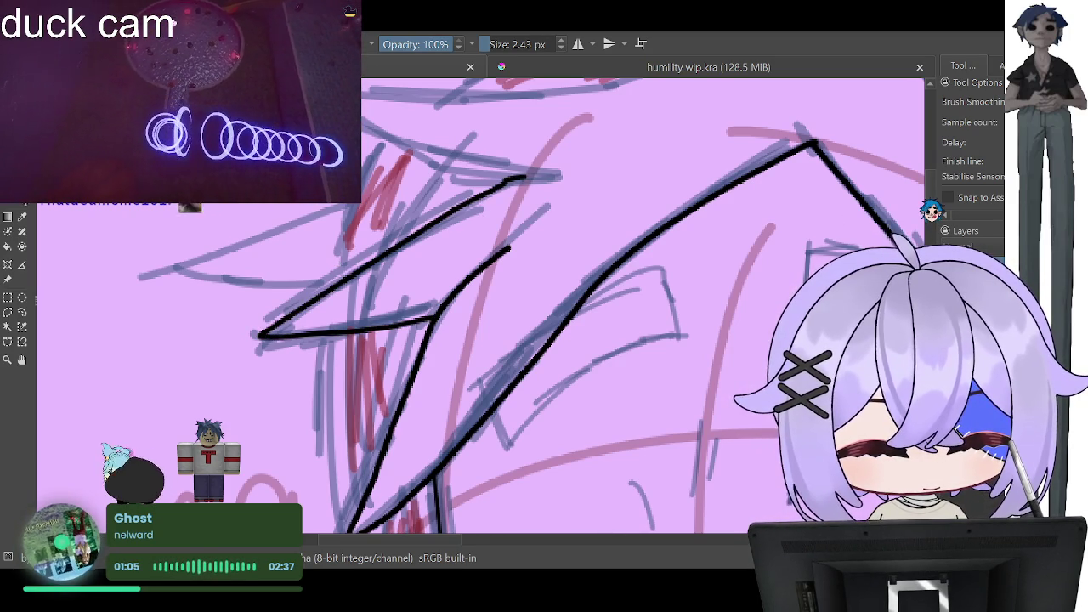
Step: Ink a long hair strand line across the top of the head and check the face
scroll(690, 221, up, 3)
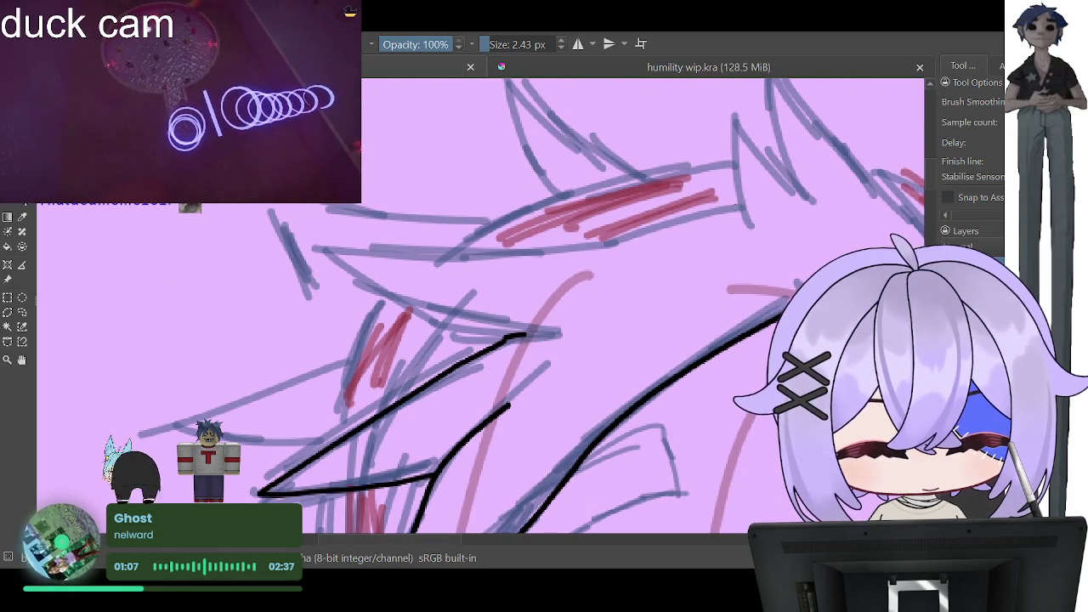
drag(737, 206, 444, 255)
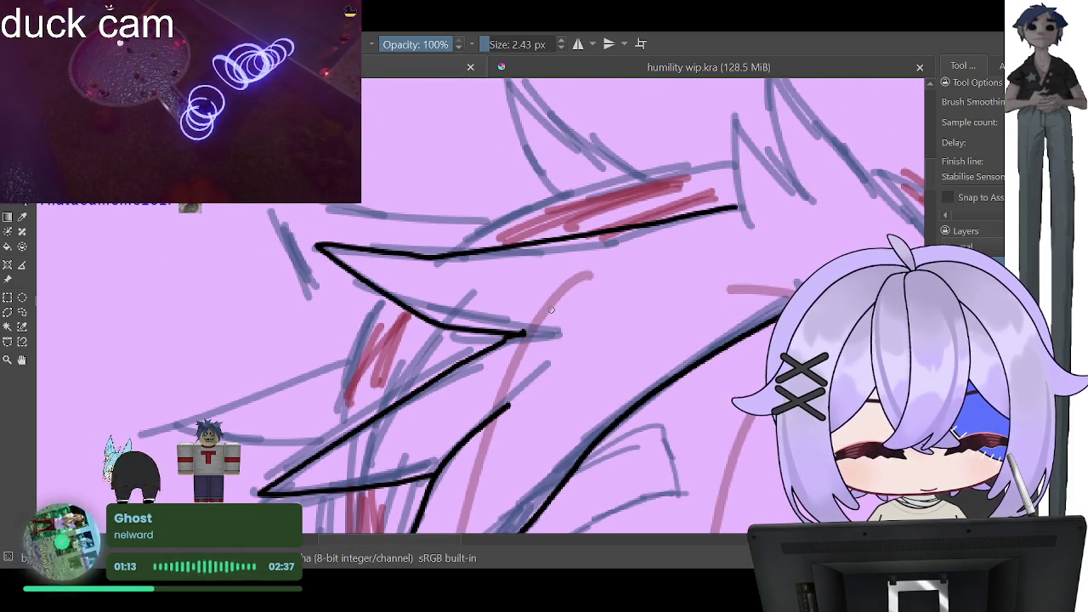
key(minus)
key(minus)
key(minus)
key(minus)
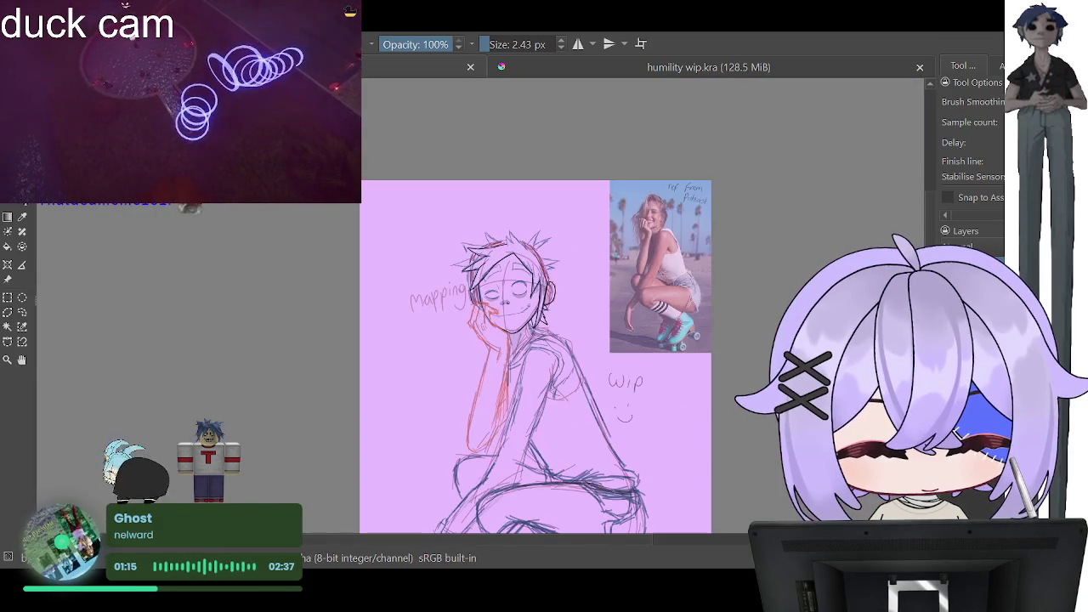
key(plus)
key(plus)
key(plus)
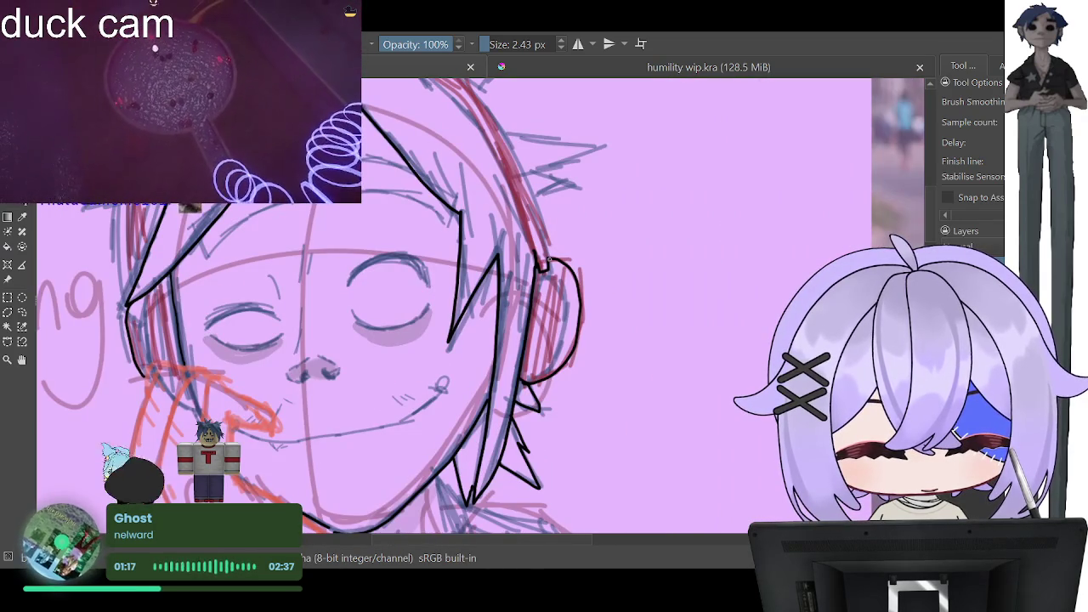
key(minus)
key(minus)
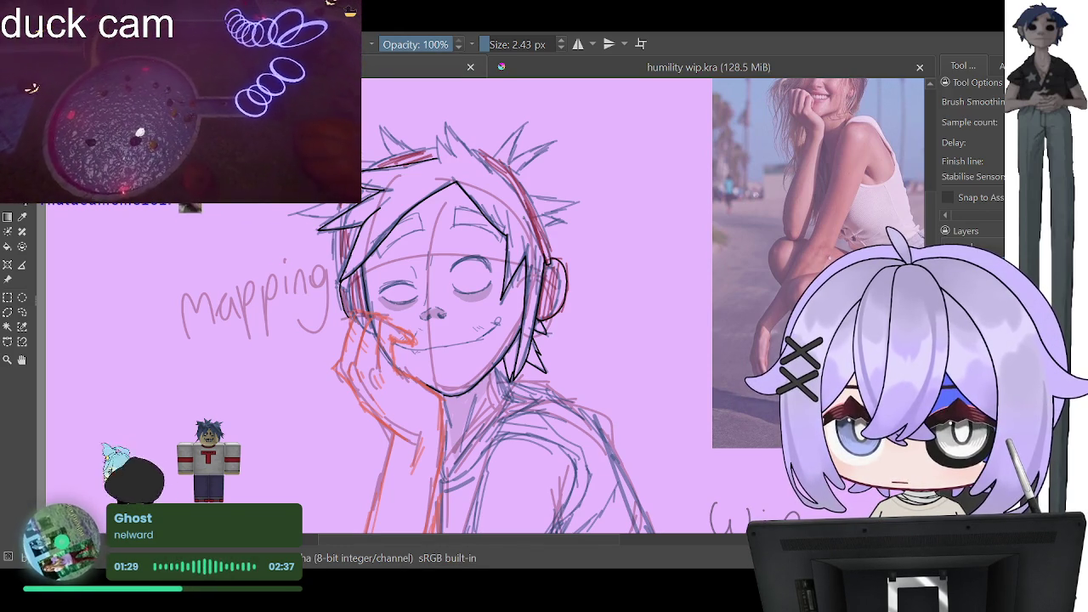
Step: Ink a zigzag hair spike that ends in a long black strand sweeping down-right
scroll(531, 153, down, 3)
scroll(531, 153, up, 3)
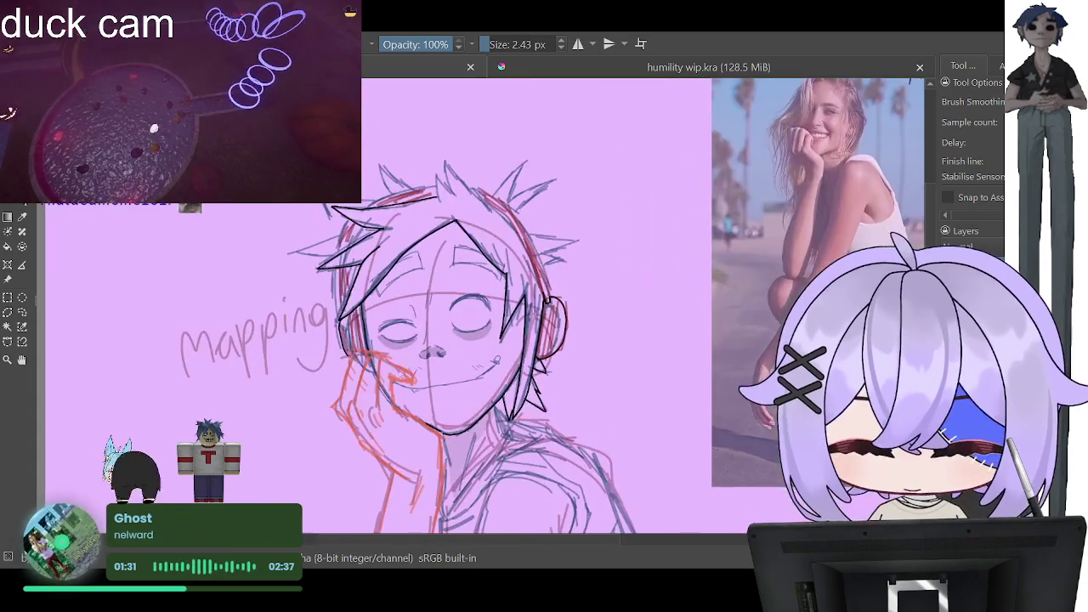
scroll(429, 189, up, 2)
scroll(429, 189, up, 2)
scroll(430, 190, up, 2)
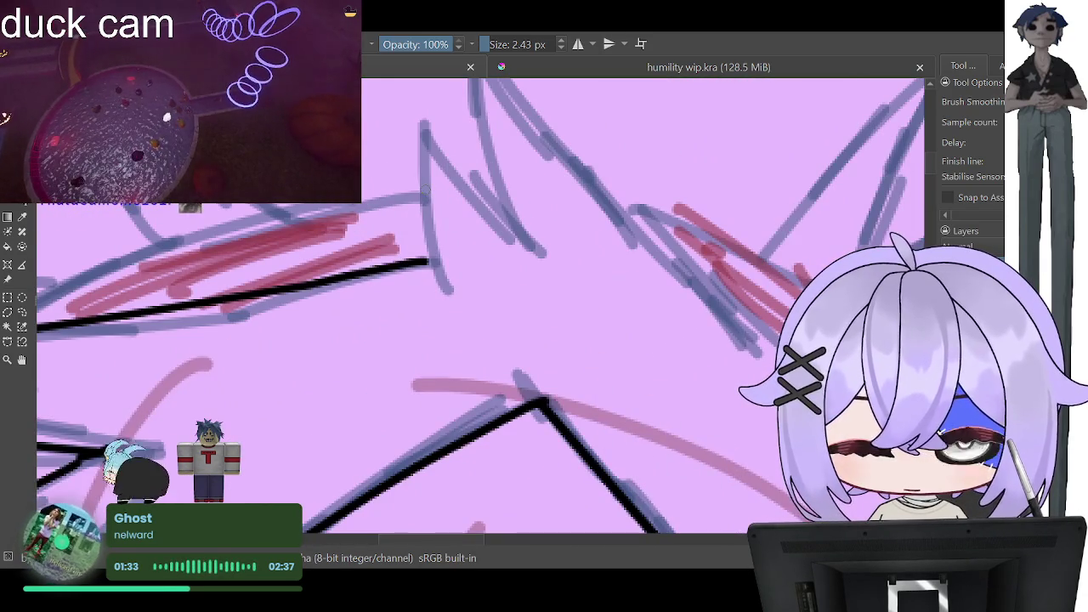
mouse_move(425, 263)
mouse_down()
mouse_move(437, 285)
mouse_move(421, 140)
mouse_move(535, 251)
mouse_move(477, 91)
mouse_move(488, 80)
mouse_up()
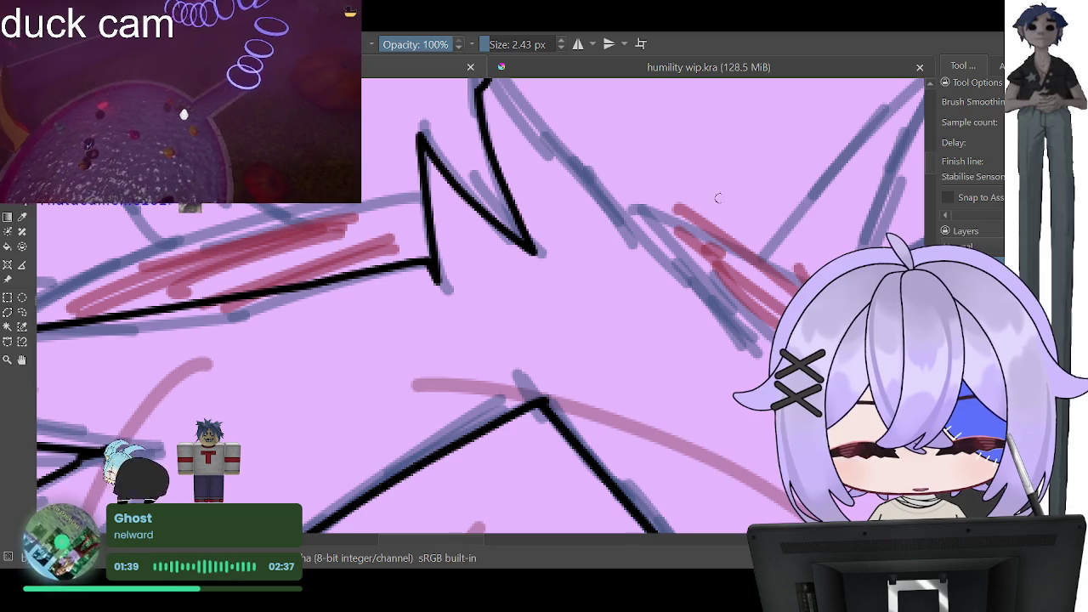
scroll(544, 305, up, 3)
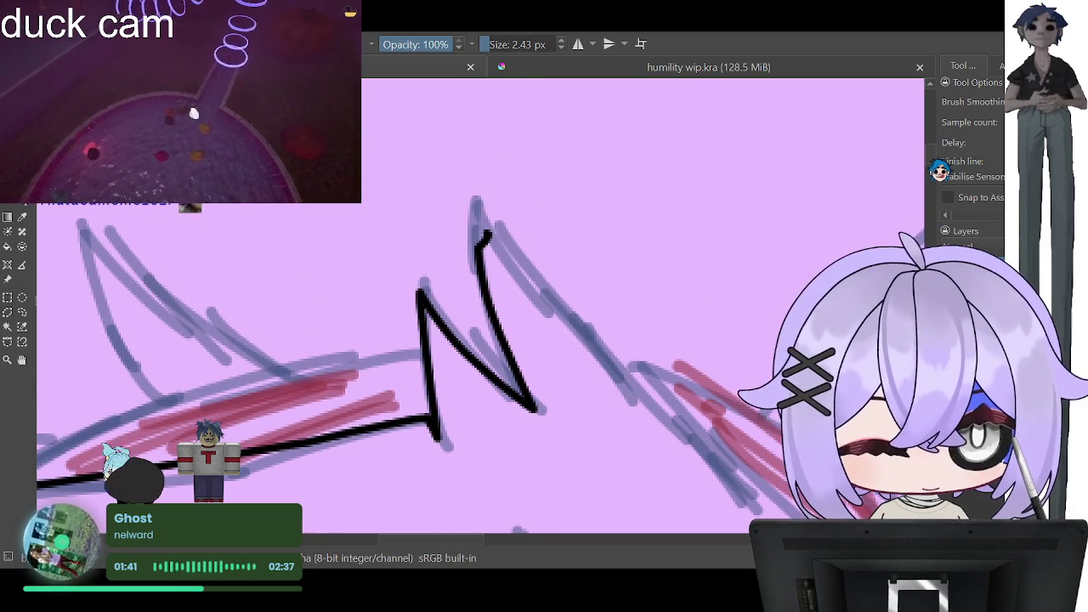
key(ctrl+z)
key(ctrl+z)
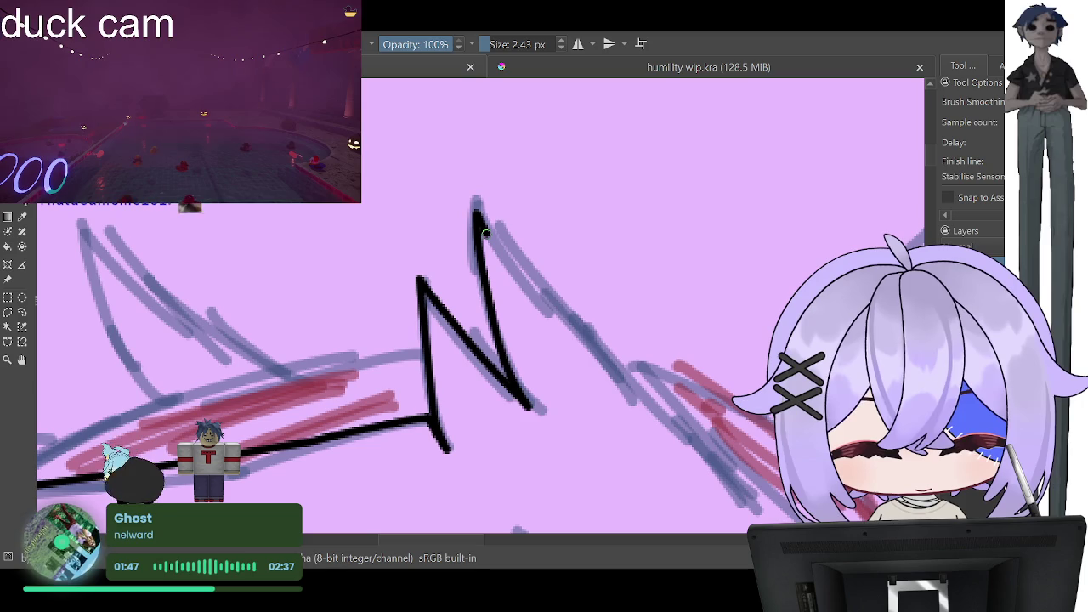
drag(485, 234, 694, 431)
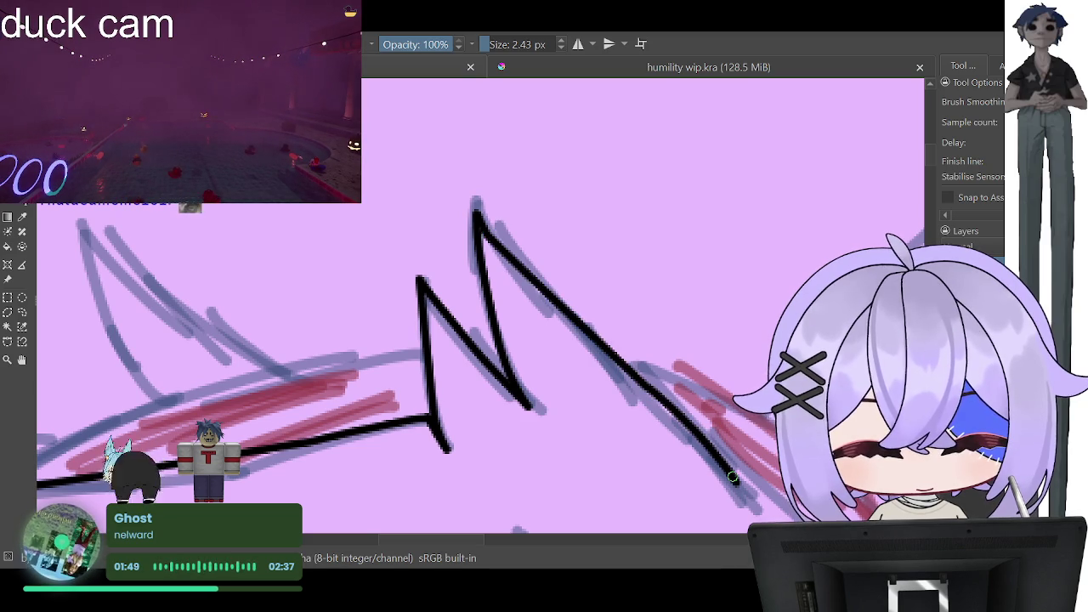
Step: Ink the hair outline running beside the headphone band, redoing the first attempt
scroll(733, 477, down, 2)
scroll(733, 478, down, 2)
scroll(733, 477, down, 2)
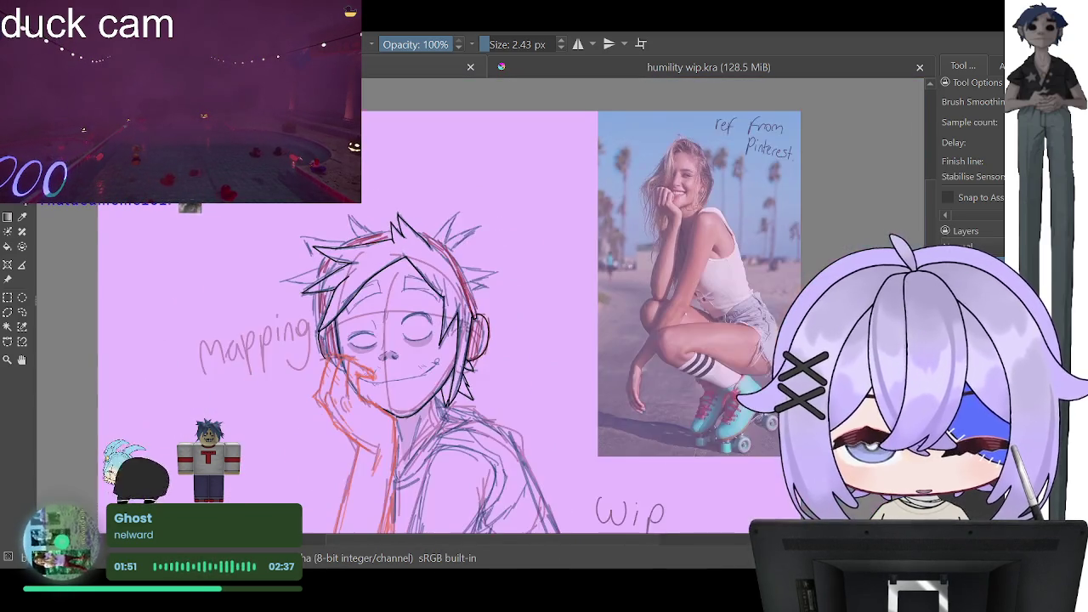
scroll(732, 477, down, 2)
scroll(472, 255, up, 1)
scroll(471, 255, up, 2)
scroll(471, 255, down, 3)
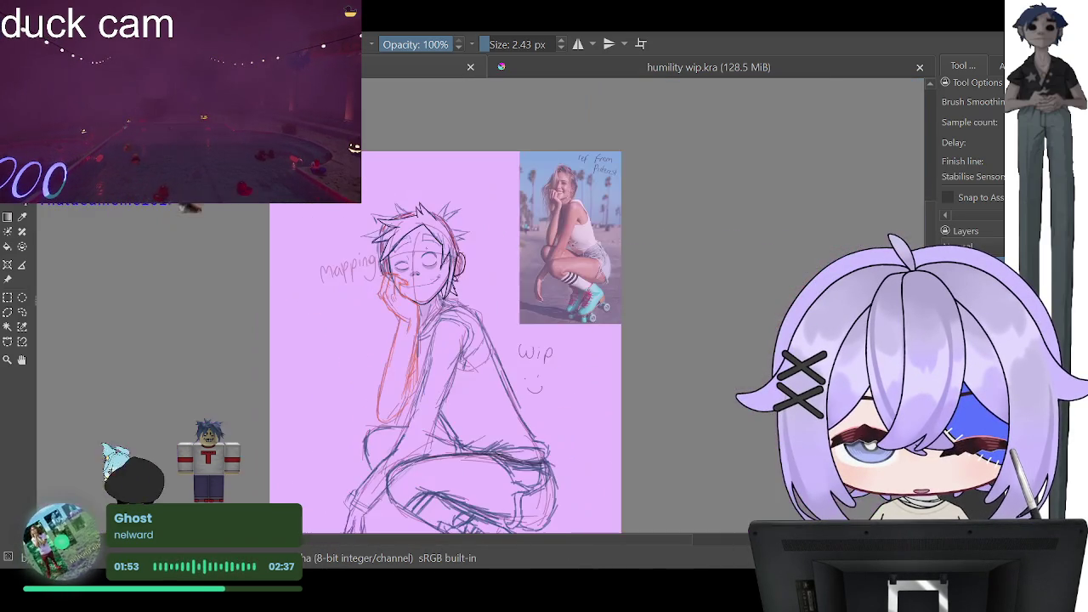
scroll(464, 255, up, 1)
scroll(463, 255, up, 2)
scroll(463, 254, up, 2)
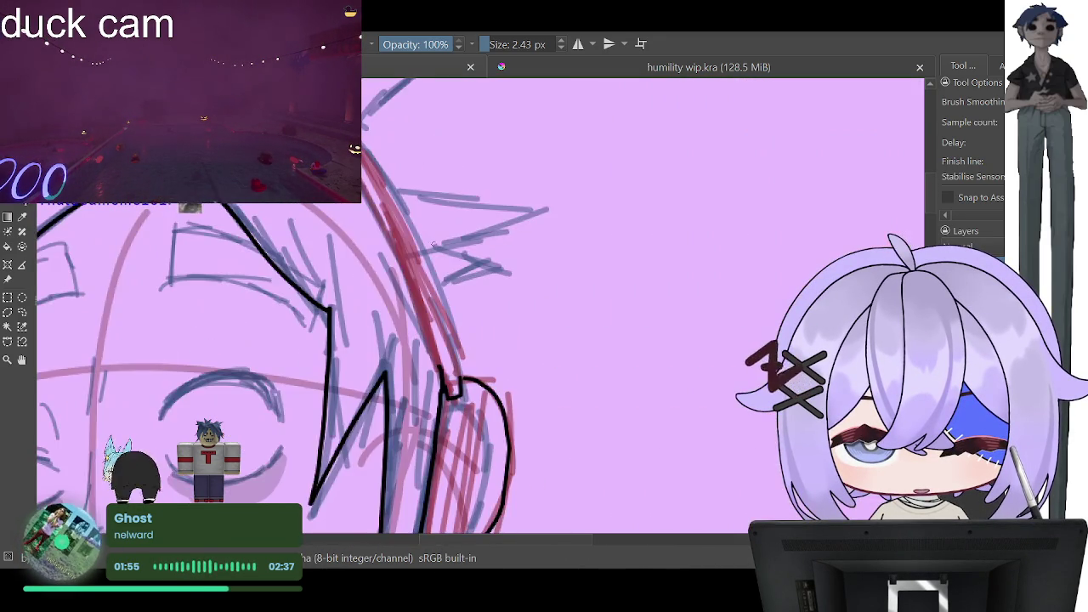
scroll(398, 359, down, 3)
scroll(340, 272, up, 2)
scroll(294, 210, up, 2)
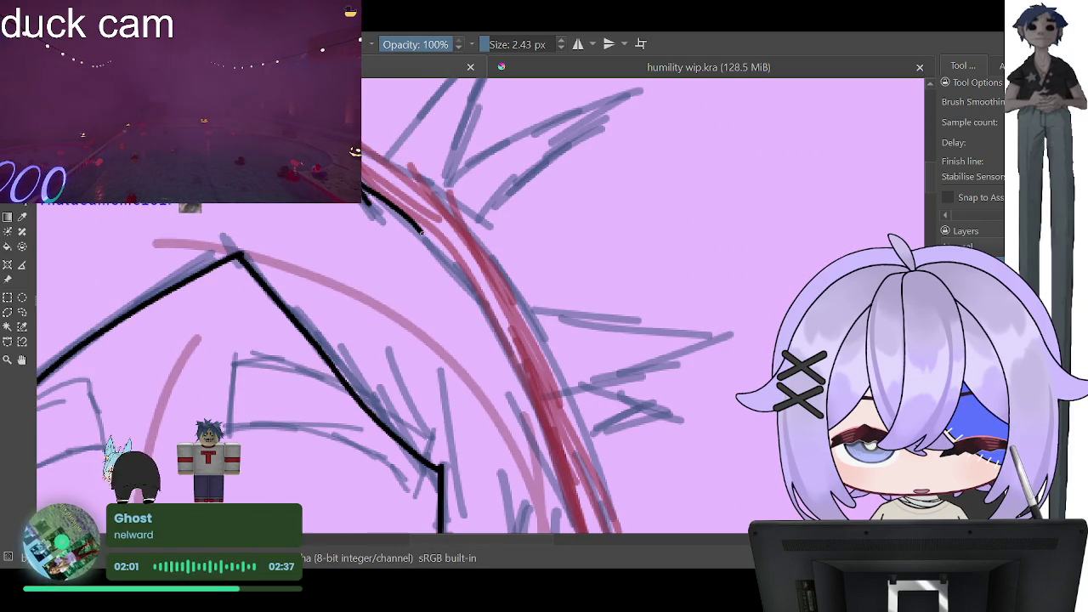
drag(421, 231, 556, 464)
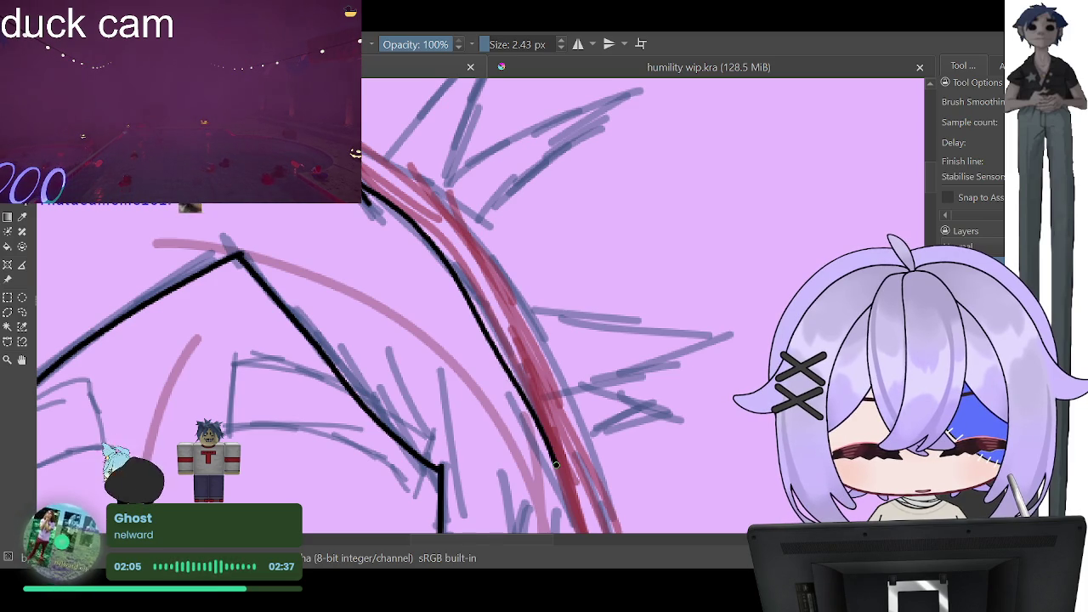
scroll(480, 305, down, 3)
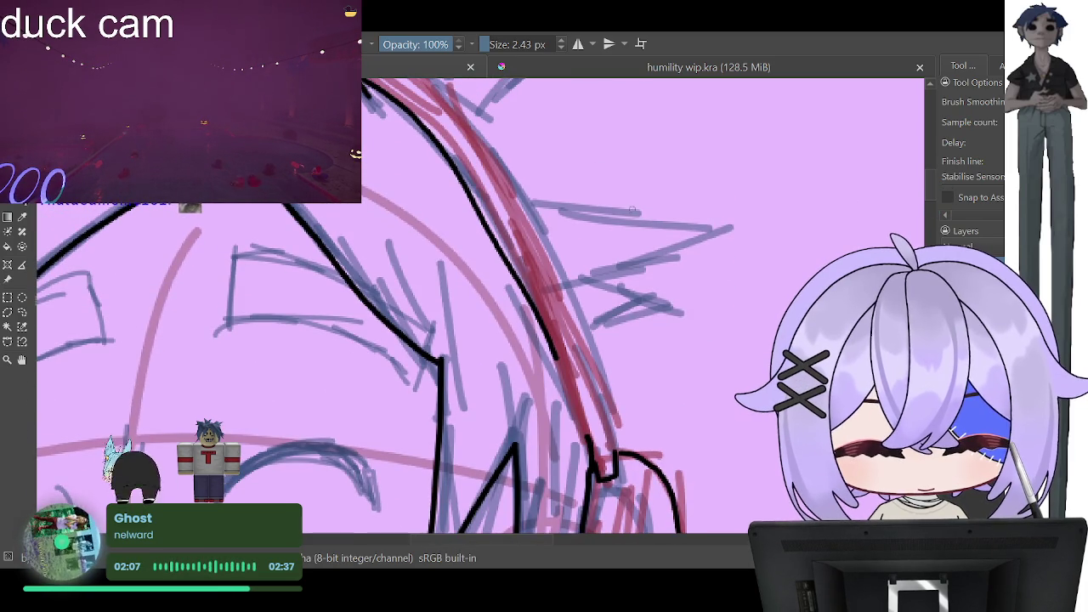
key(ctrl+z)
mouse_move(586, 435)
mouse_down()
mouse_move(491, 222)
mouse_move(378, 82)
mouse_up()
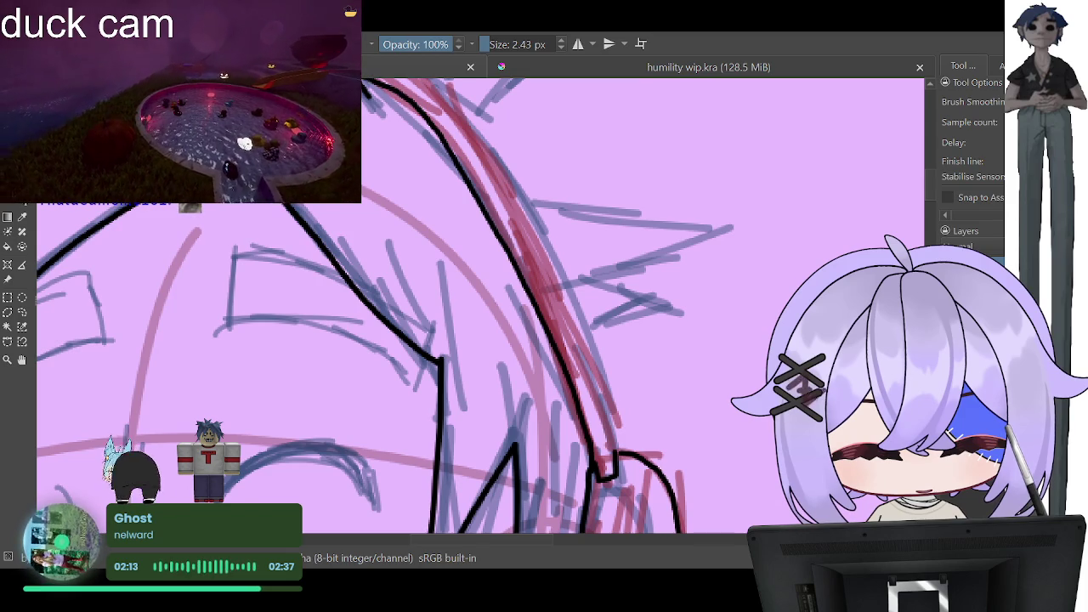
Step: Rotate the canvas and add two pointed black hair spikes along the hair edge
drag(616, 455, 596, 383)
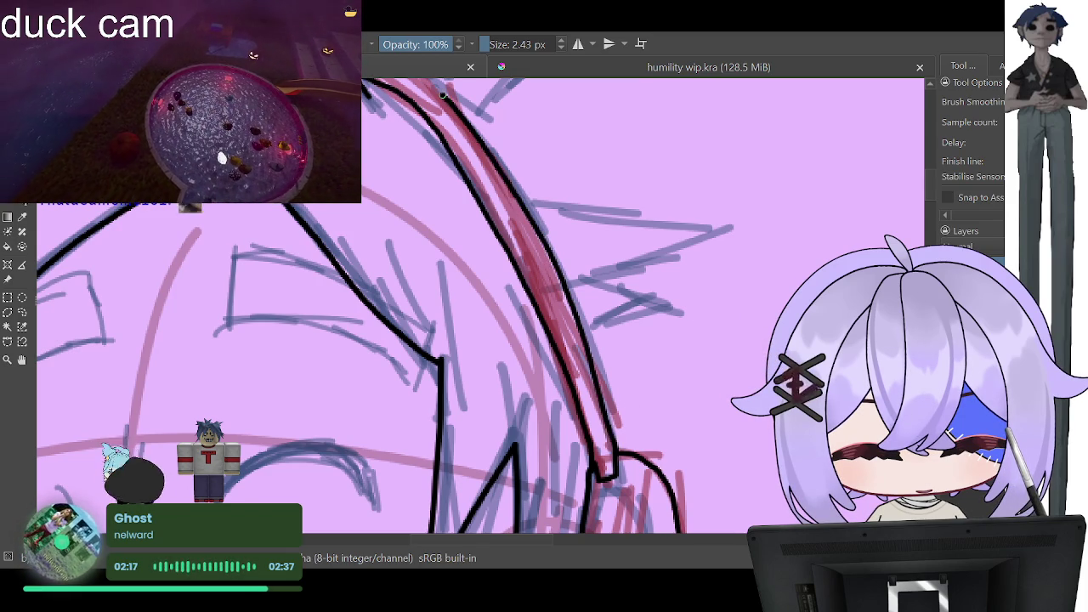
drag(646, 357, 713, 281)
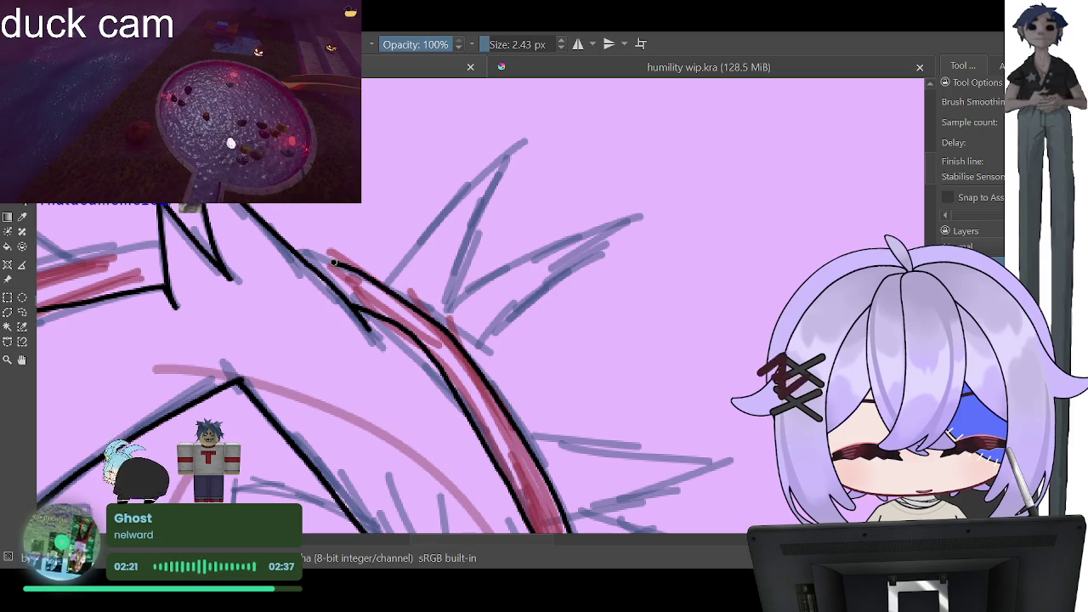
drag(334, 263, 294, 252)
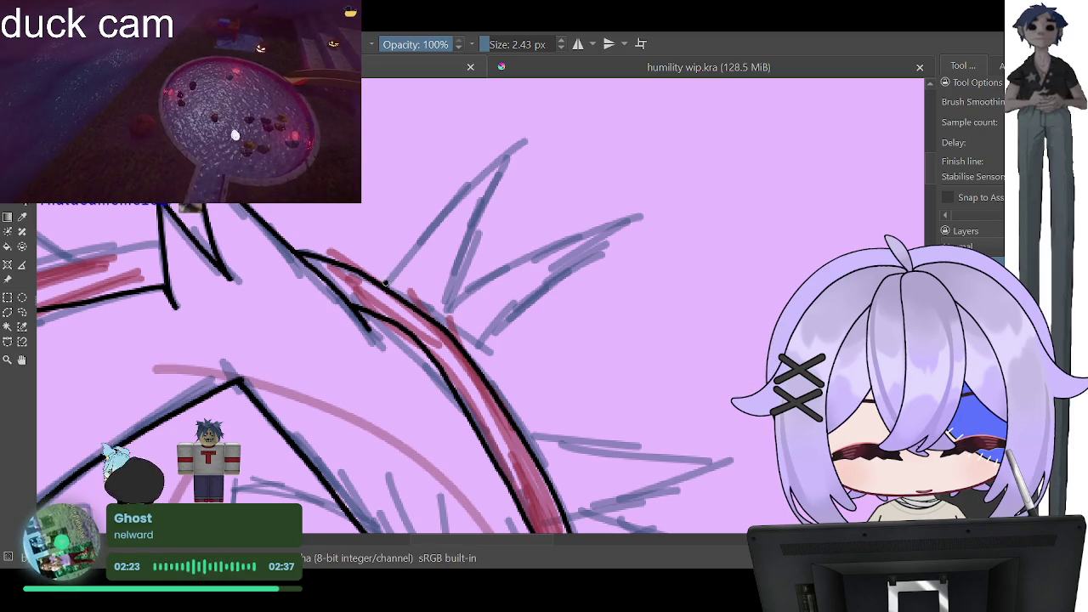
mouse_move(385, 283)
mouse_down()
mouse_move(535, 136)
mouse_move(443, 296)
mouse_move(486, 170)
mouse_up()
key(ctrl+z)
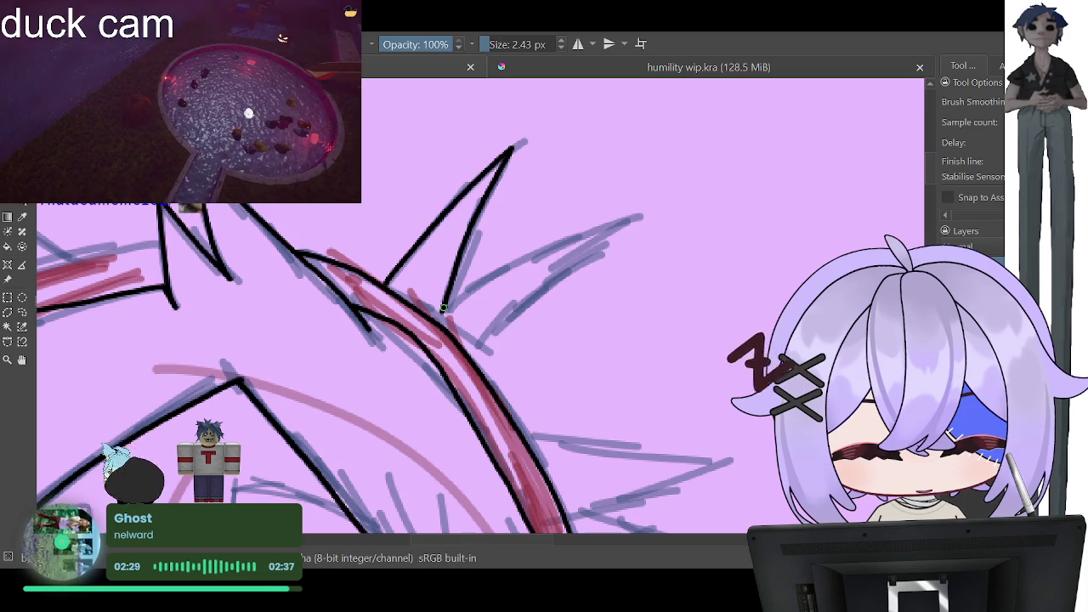
drag(443, 308, 489, 340)
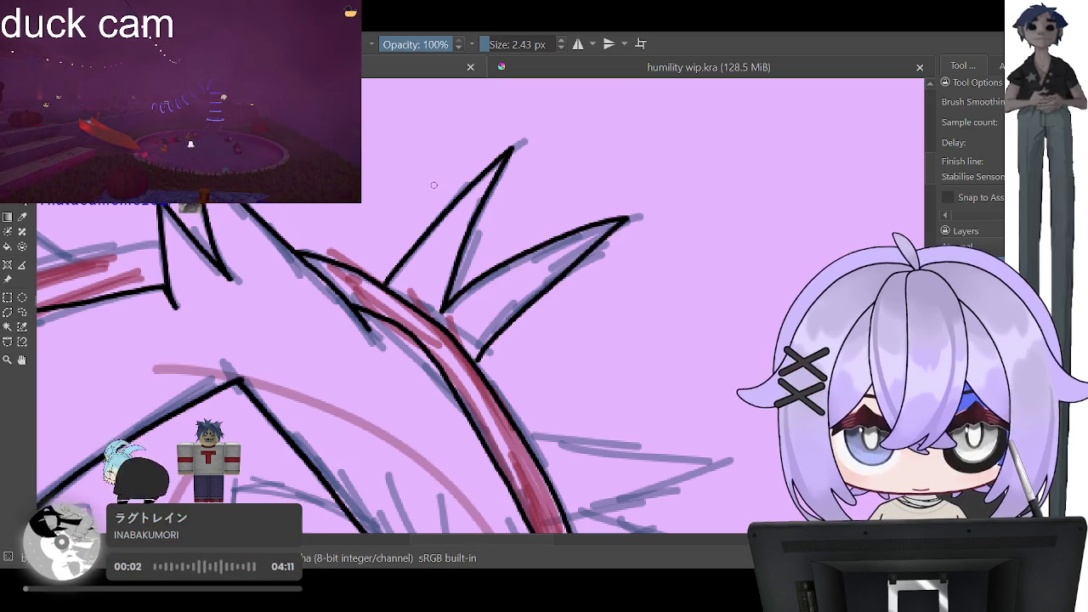
Step: Ink a double-pointed black spike jutting right beside the headphone band, then zoom out
scroll(482, 348, down, 3)
scroll(482, 348, down, 3)
scroll(482, 348, down, 3)
scroll(451, 293, up, 1)
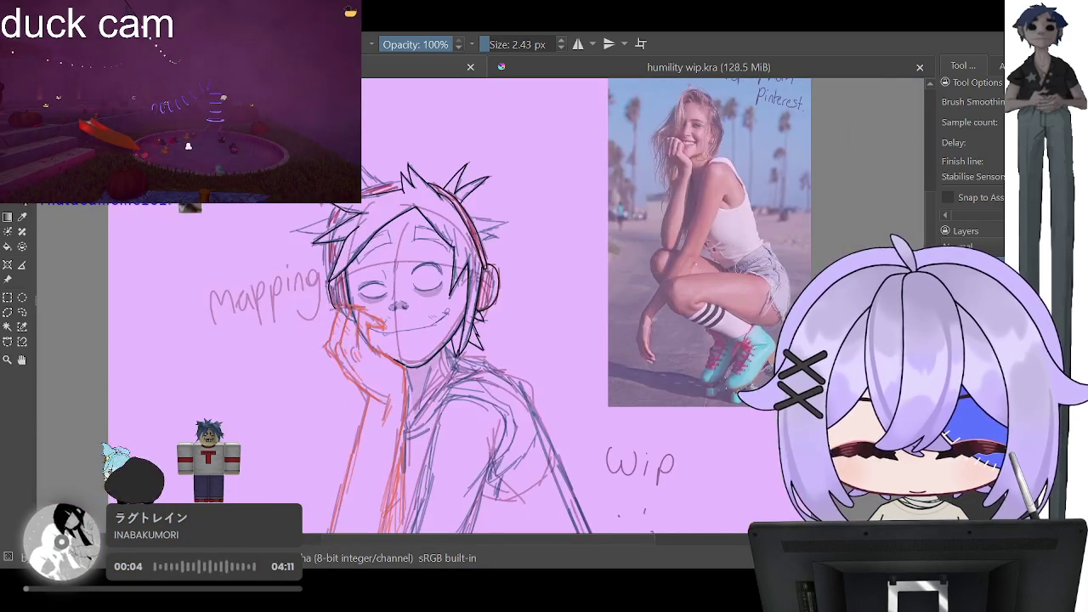
scroll(450, 293, up, 1)
scroll(512, 226, up, 1)
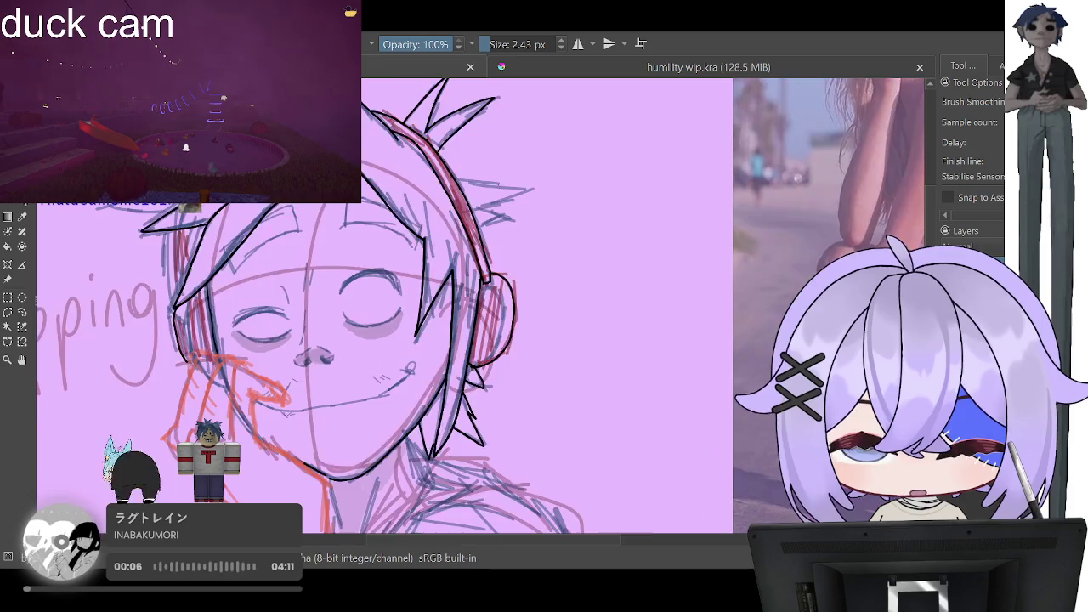
scroll(510, 225, up, 2)
scroll(507, 222, down, 2)
scroll(503, 221, up, 2)
scroll(503, 221, up, 1)
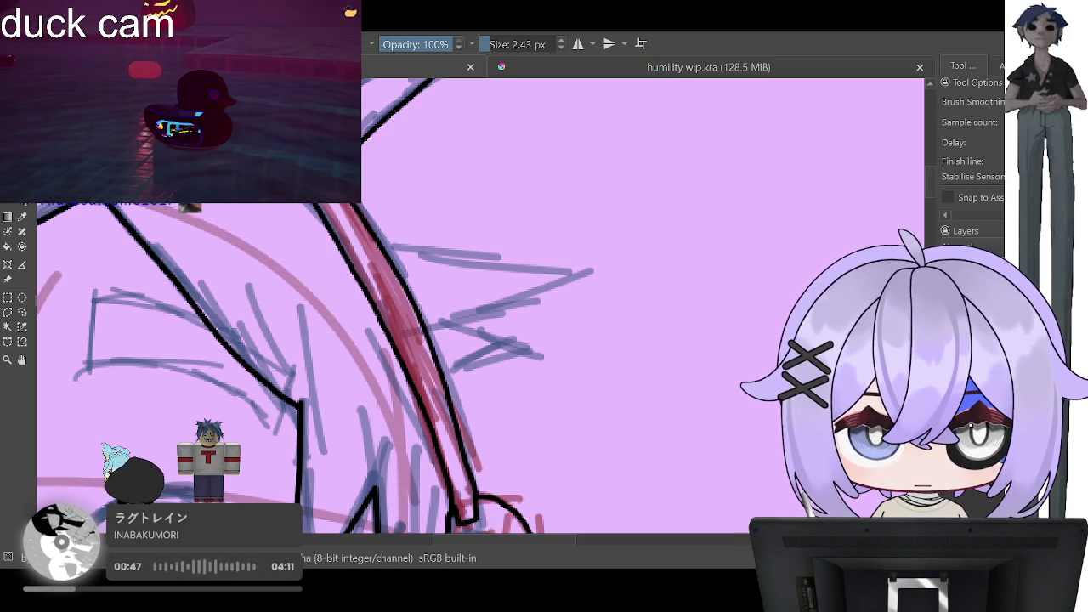
scroll(602, 280, down, 3)
scroll(602, 281, up, 2)
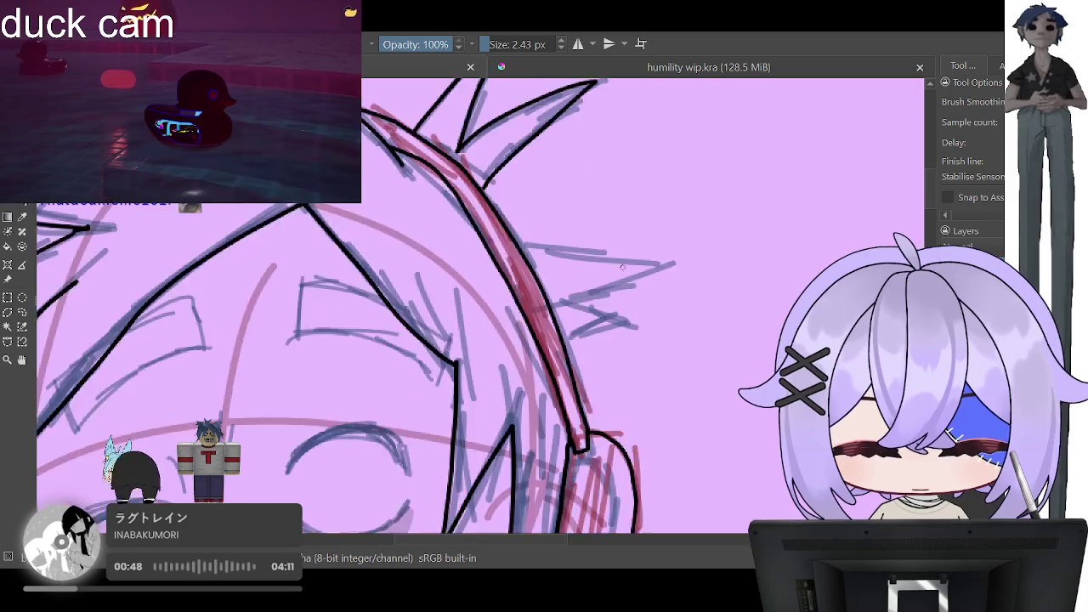
scroll(602, 280, up, 2)
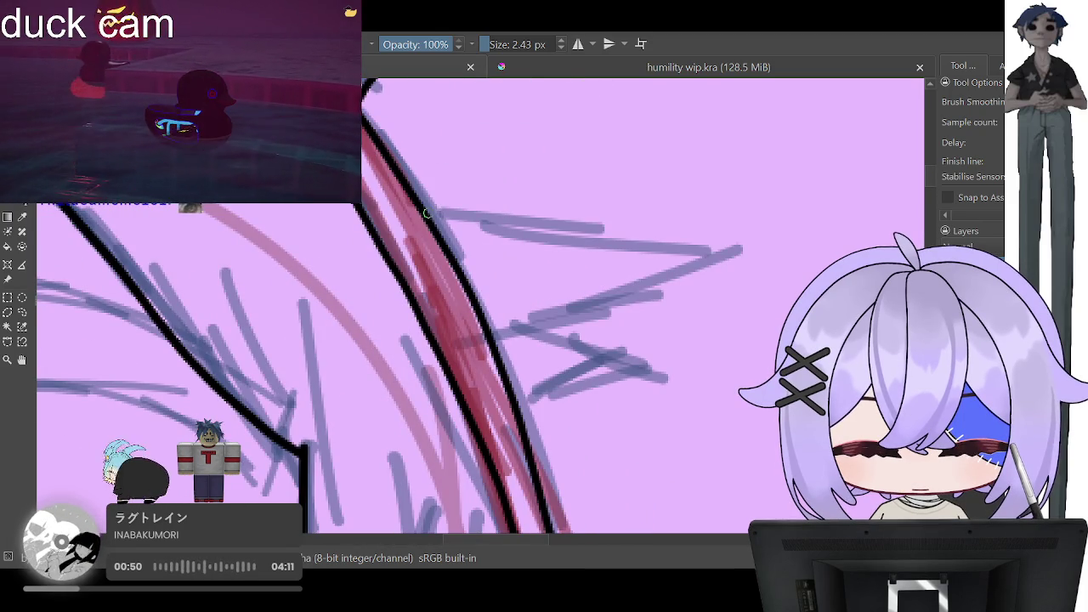
mouse_move(427, 212)
mouse_down()
mouse_move(709, 218)
mouse_move(643, 283)
mouse_move(521, 324)
mouse_move(656, 368)
mouse_move(520, 413)
mouse_up()
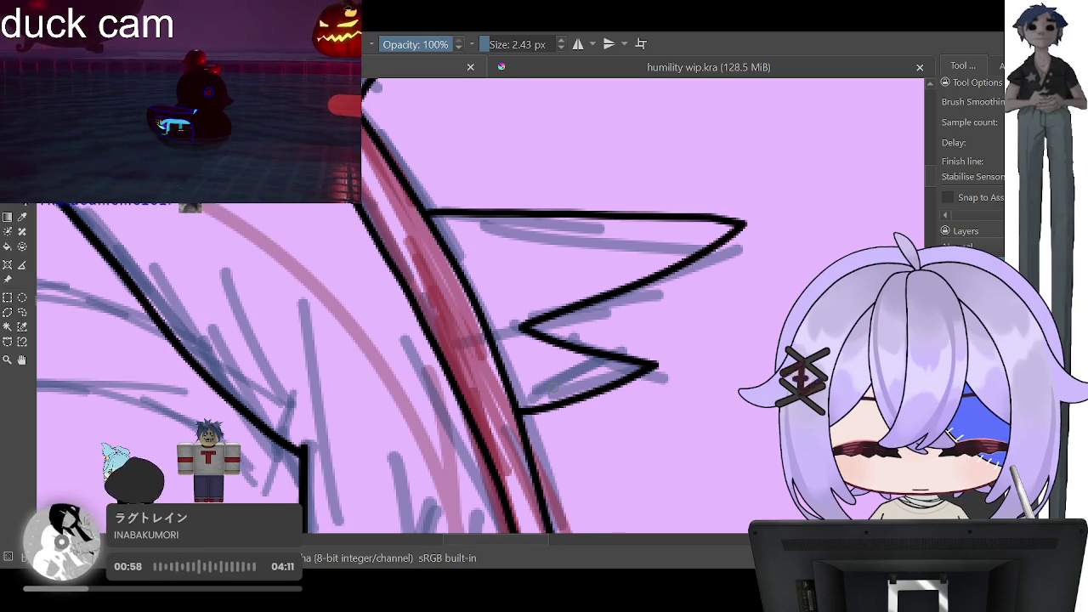
key(minus)
key(minus)
key(minus)
key(plus)
Step: Hide the reference photo and zoom in on the inked face and spiky hair
key(plus)
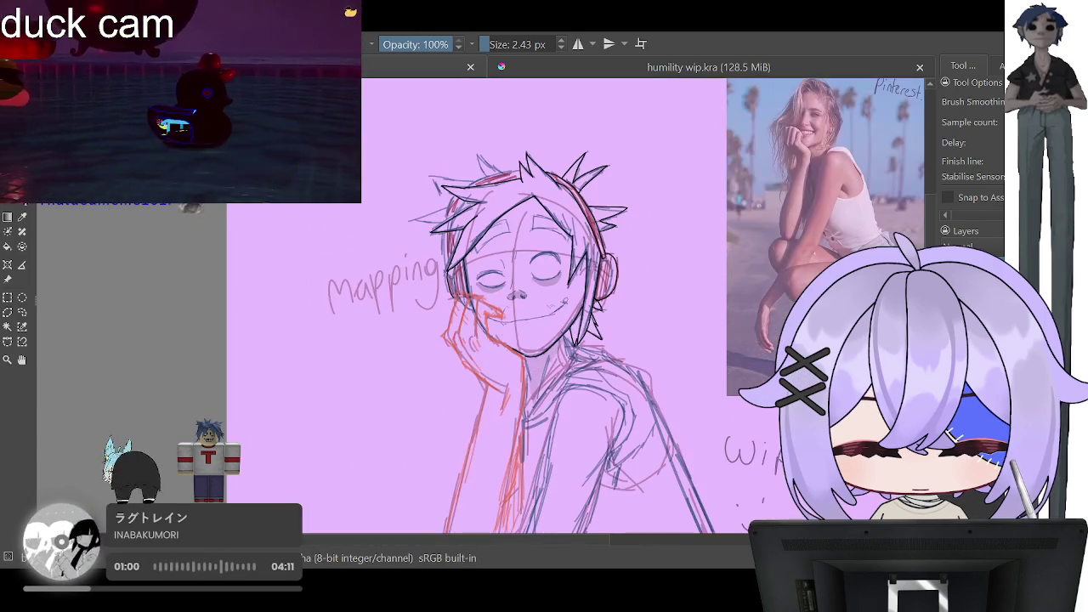
key(plus)
key(minus)
key(minus)
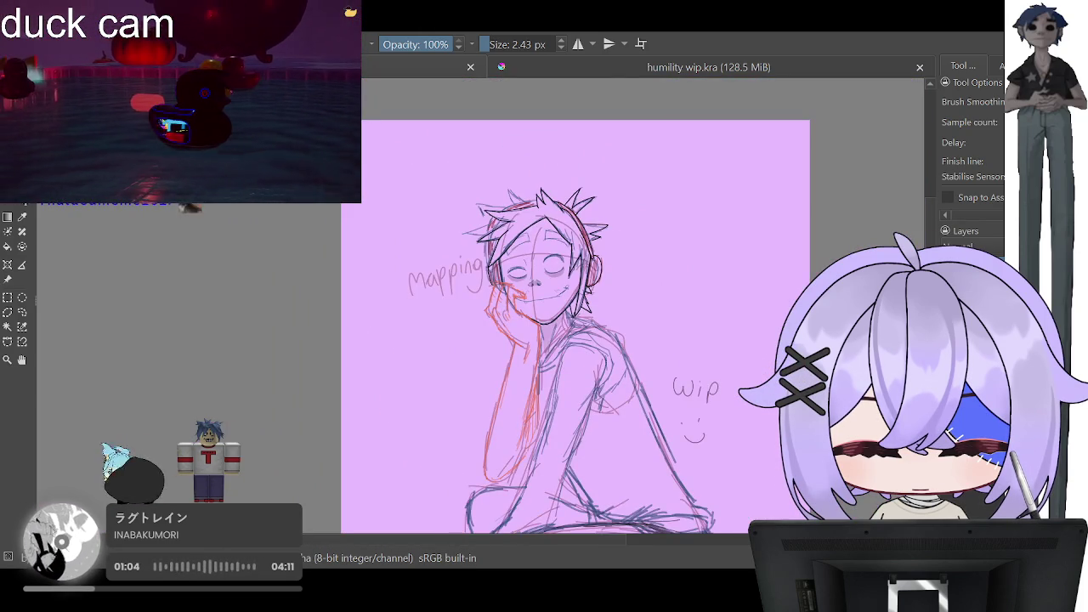
key(plus)
key(minus)
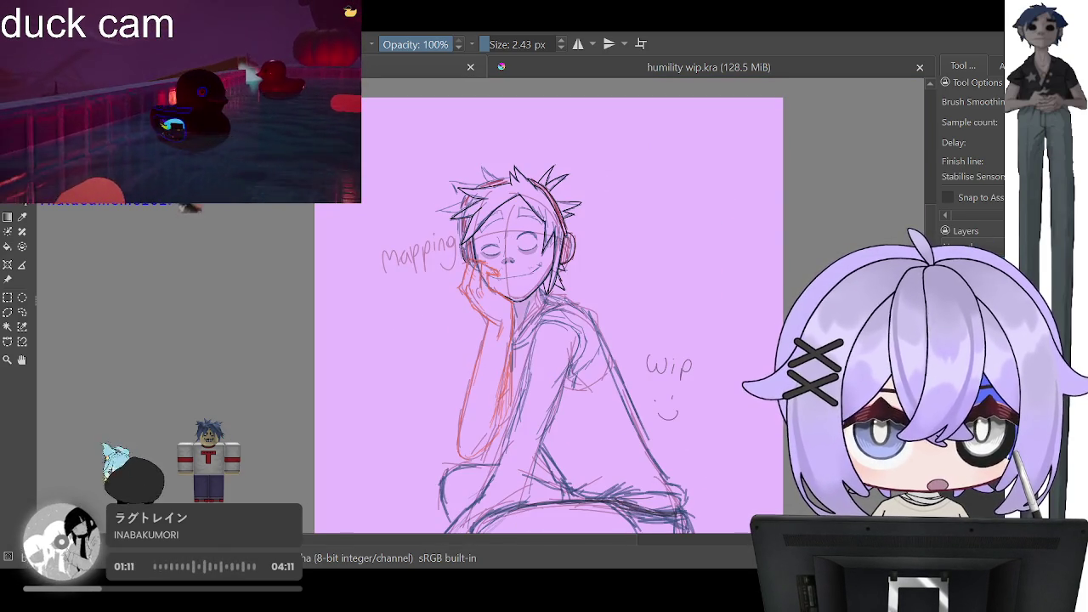
ctrl+scroll(383, 289, up, 3)
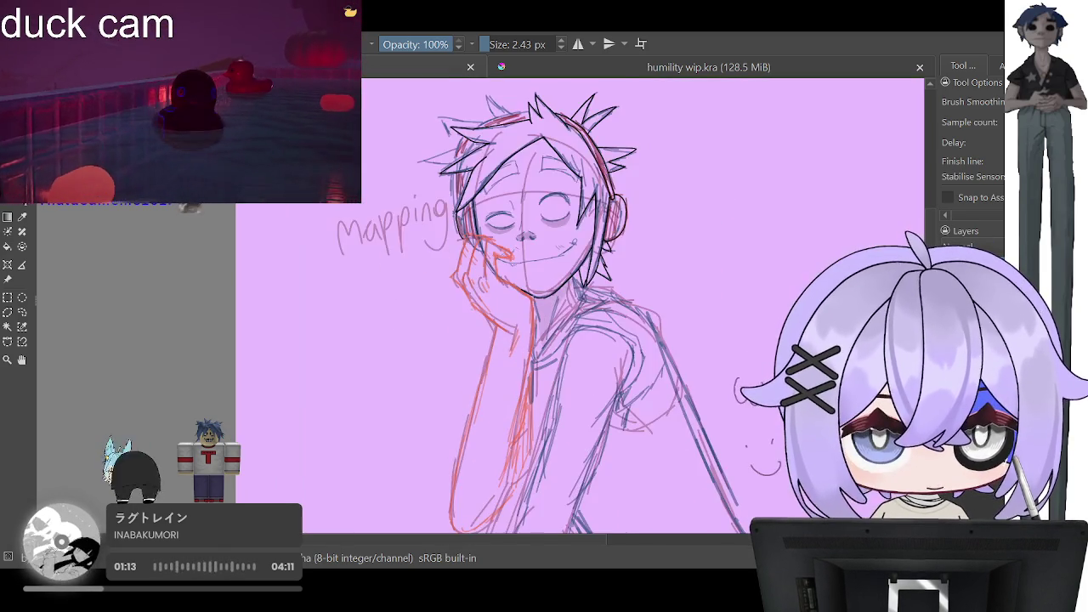
ctrl+scroll(400, 302, up, 3)
ctrl+scroll(401, 303, down, 2)
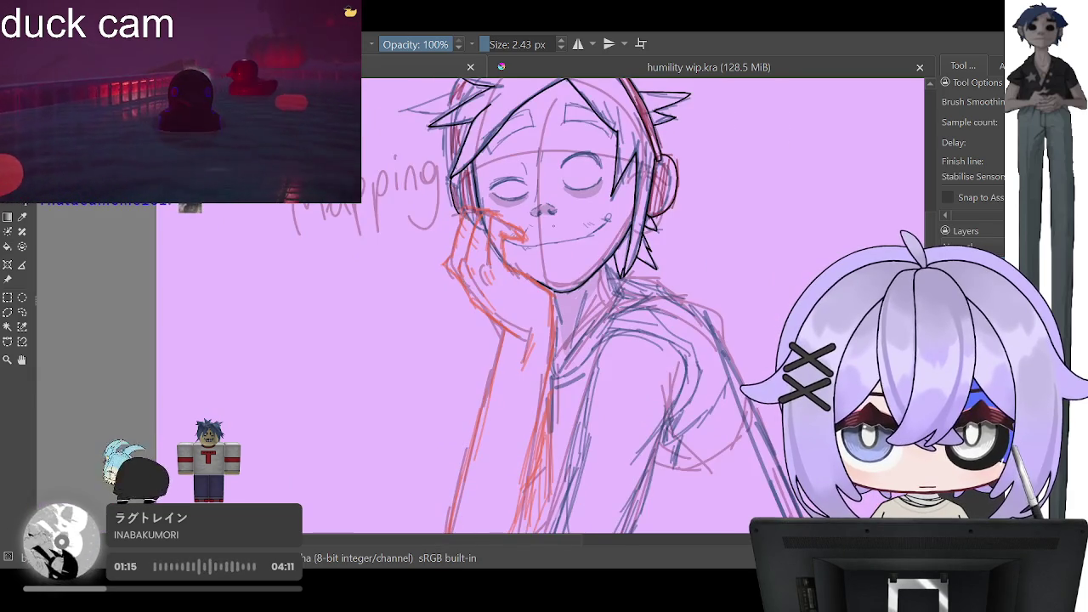
ctrl+scroll(554, 225, up, 2)
ctrl+scroll(527, 246, down, 2)
ctrl+scroll(489, 275, up, 3)
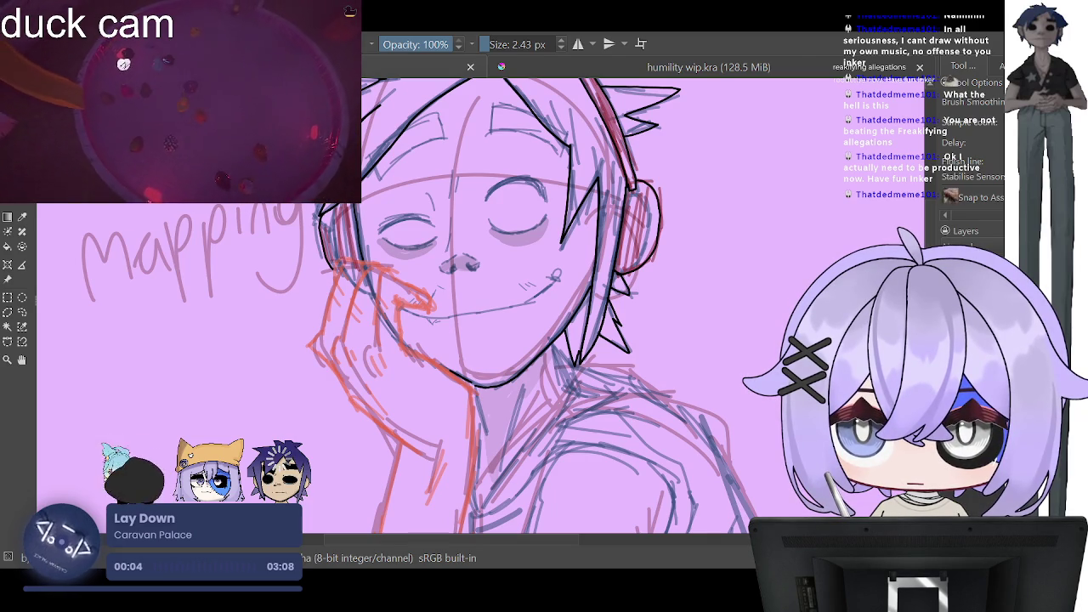
Step: Zoom in on the spiky hair strokes at the top of the head
scroll(552, 306, down, 2)
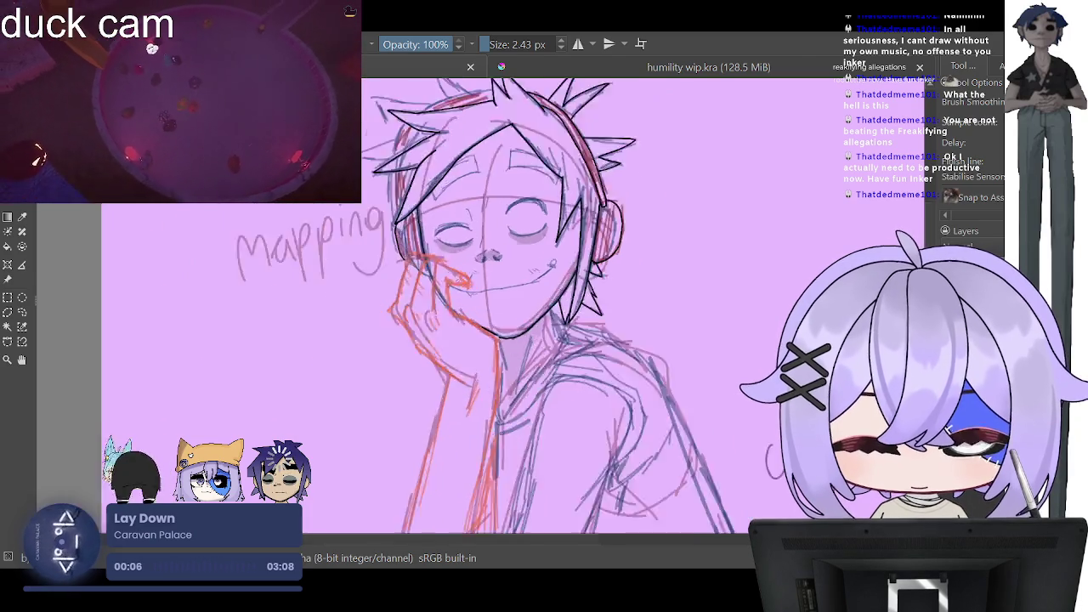
scroll(510, 255, up, 2)
scroll(510, 255, down, 1)
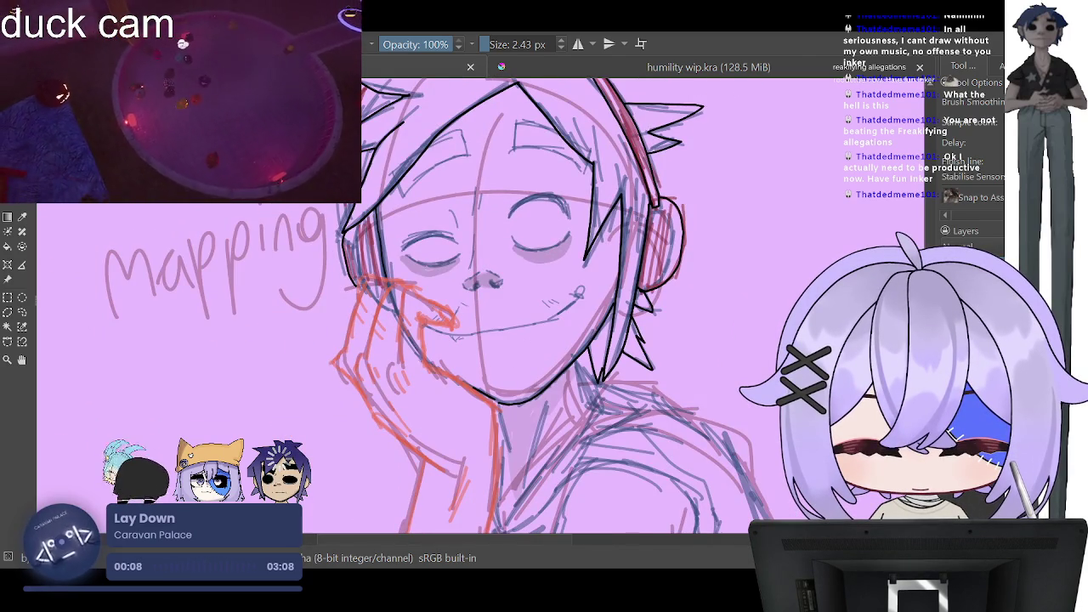
scroll(422, 155, down, 1)
scroll(422, 155, up, 1)
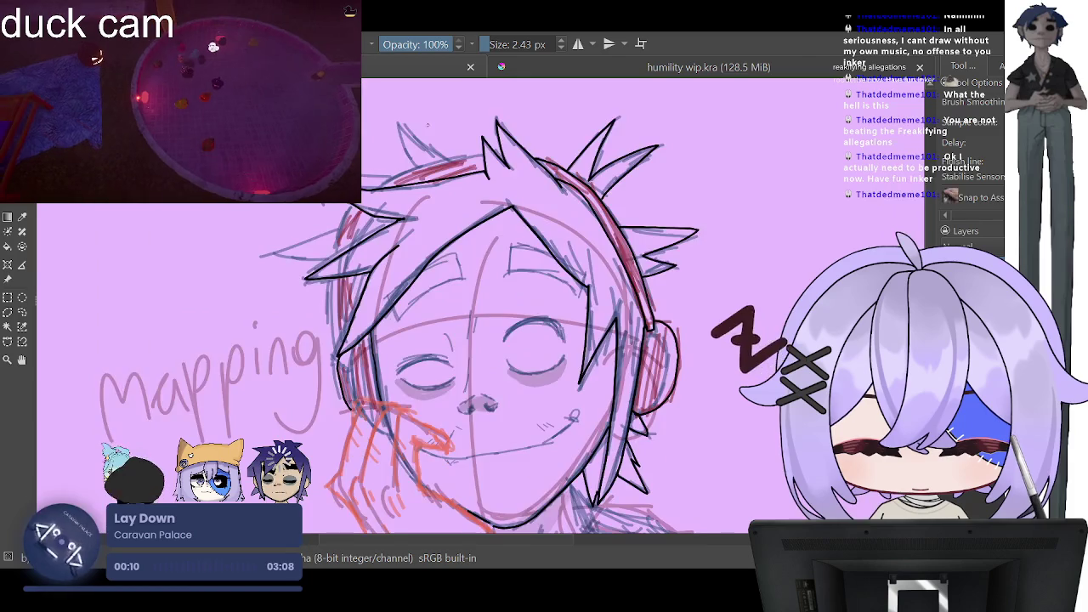
scroll(421, 155, up, 3)
scroll(422, 155, up, 2)
scroll(442, 187, up, 2)
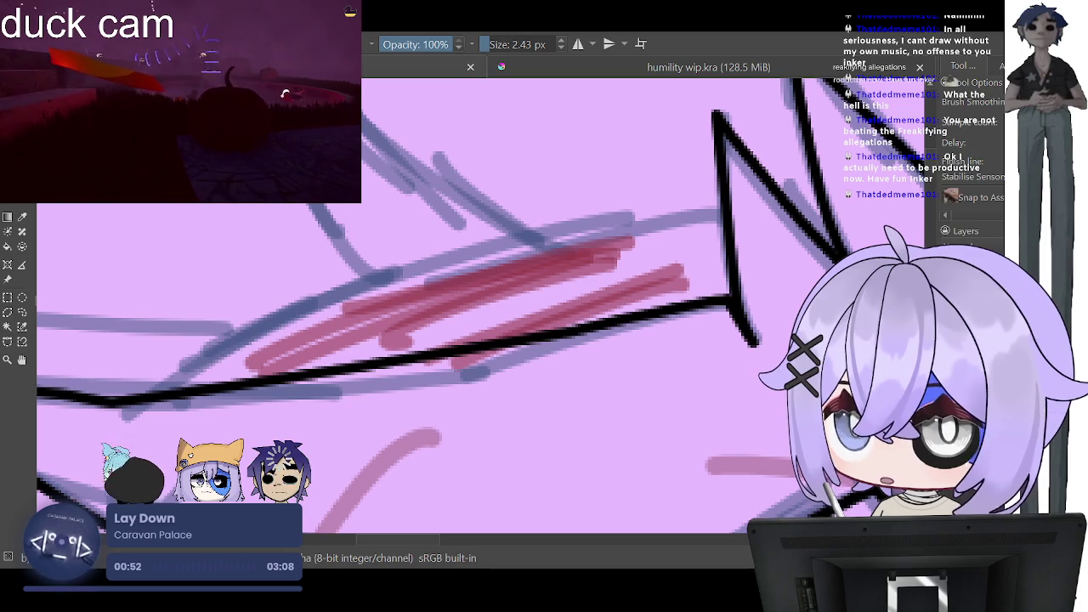
Step: Ink a short stroke joining the hair spikes and extend the hair line leftward
key(minus)
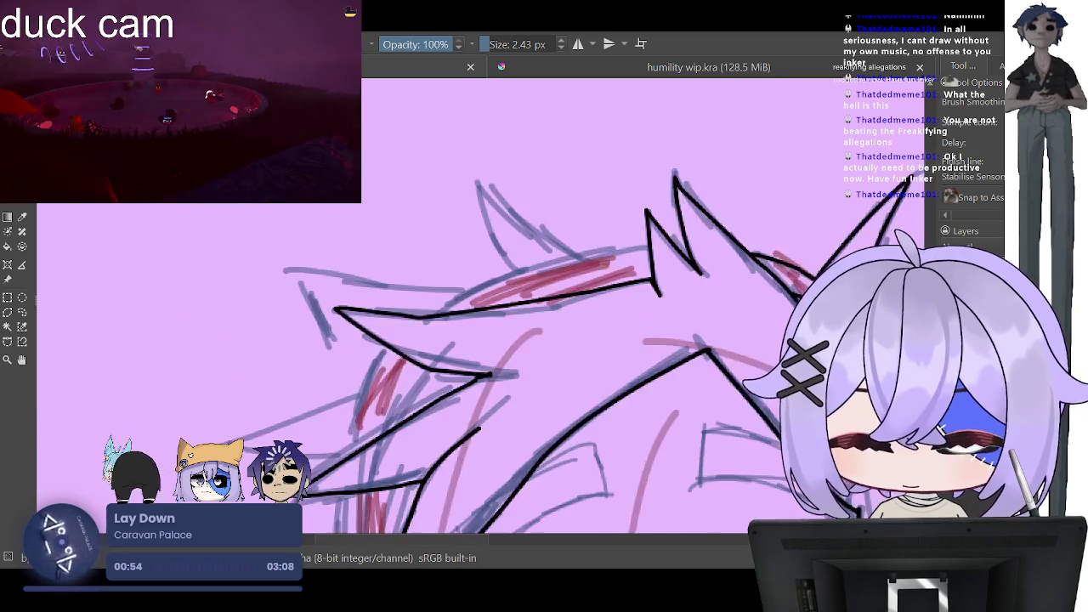
key(minus)
key(plus)
key(plus)
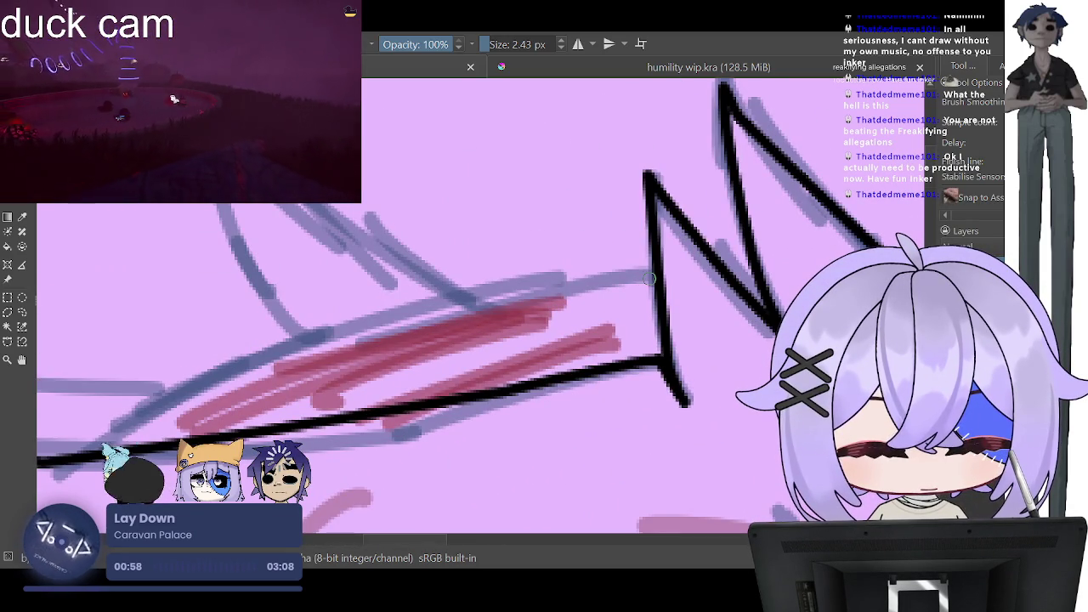
key(minus)
key(minus)
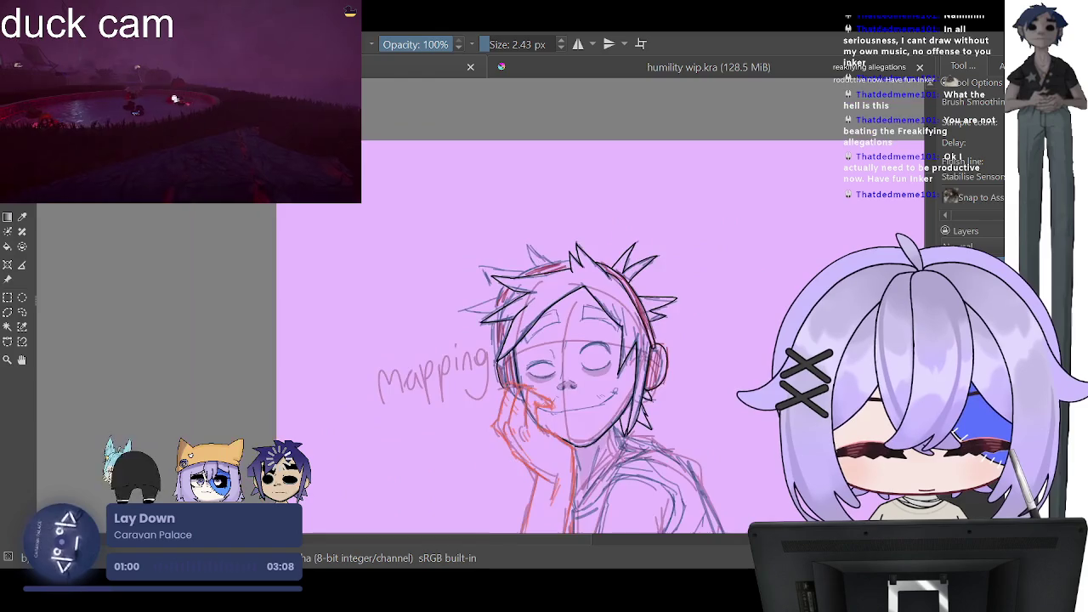
key(plus)
key(plus)
key(minus)
key(plus)
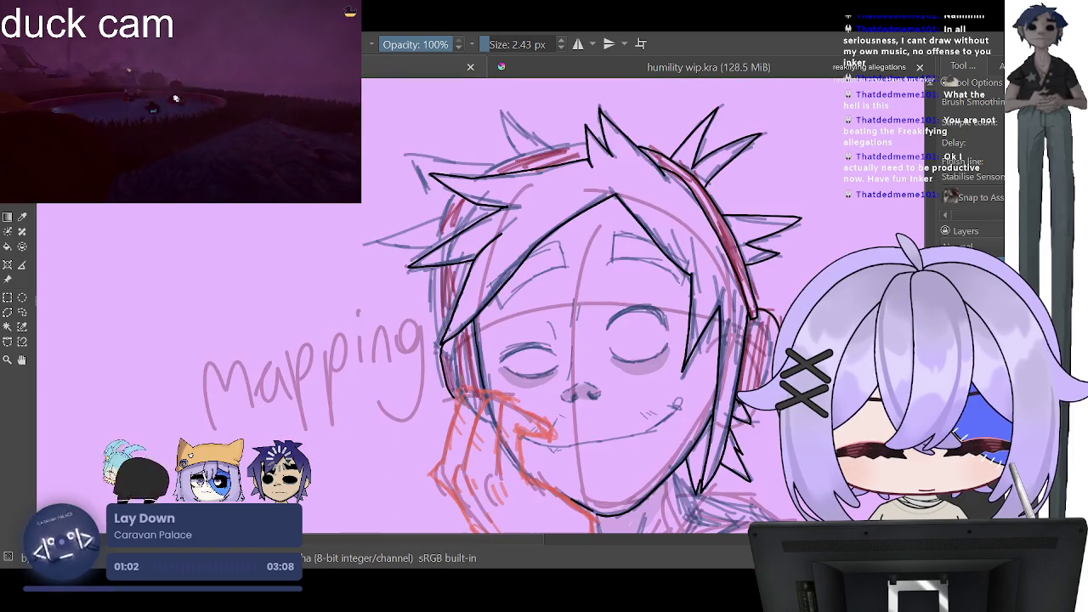
key(plus)
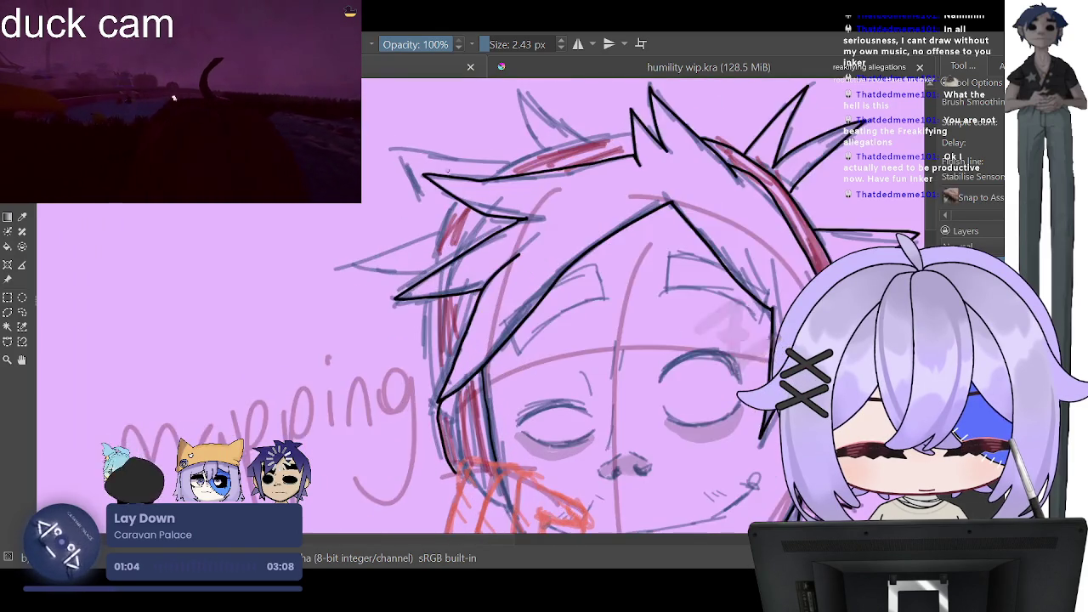
key(plus)
key(minus)
key(minus)
key(plus)
key(plus)
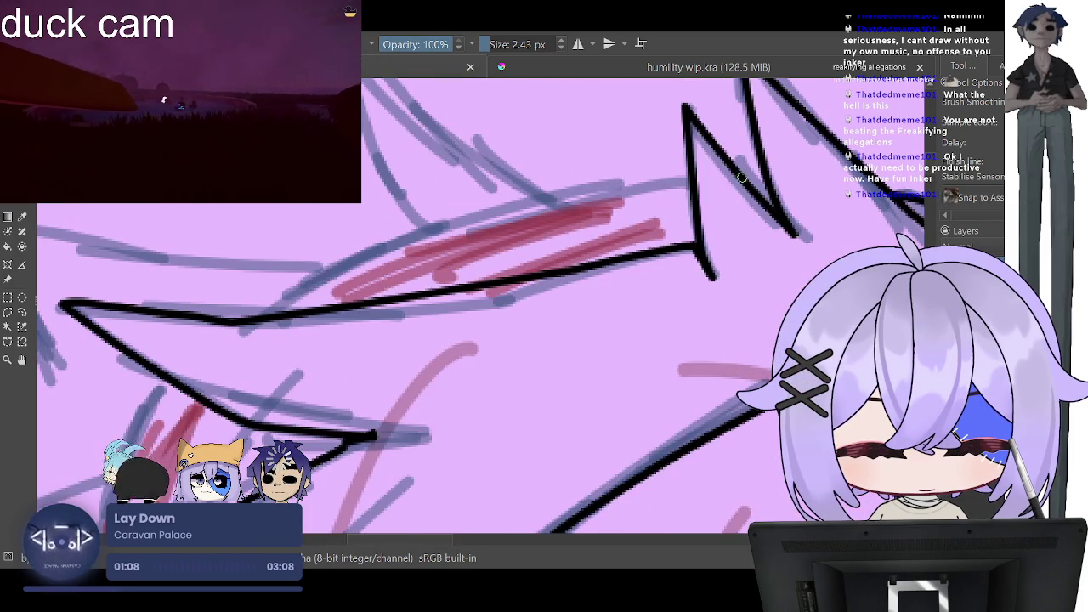
drag(765, 173, 737, 177)
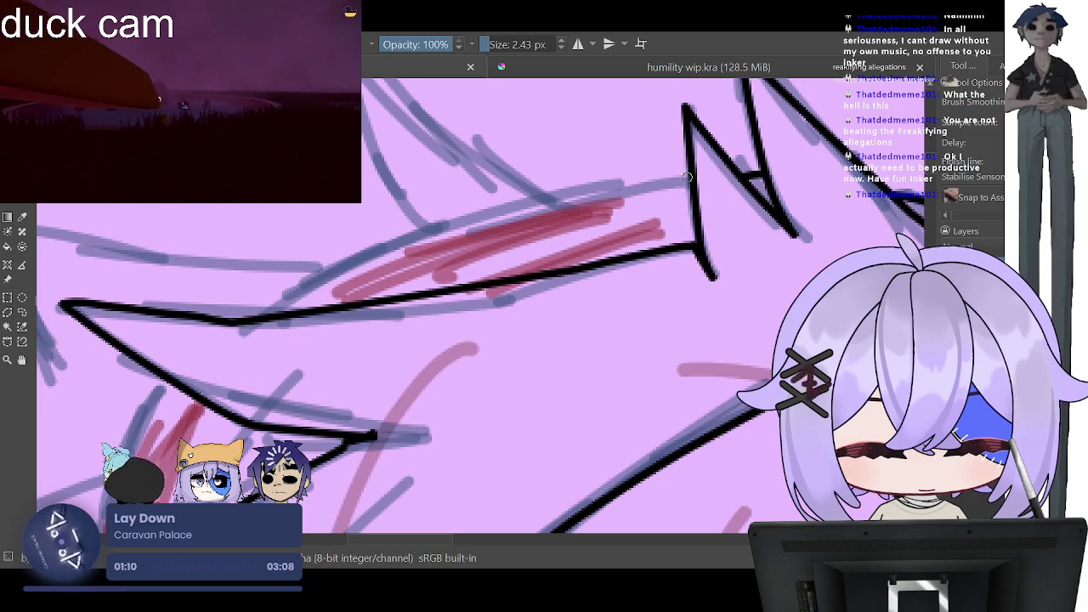
mouse_move(688, 177)
mouse_down()
mouse_move(396, 244)
mouse_move(259, 319)
mouse_up()
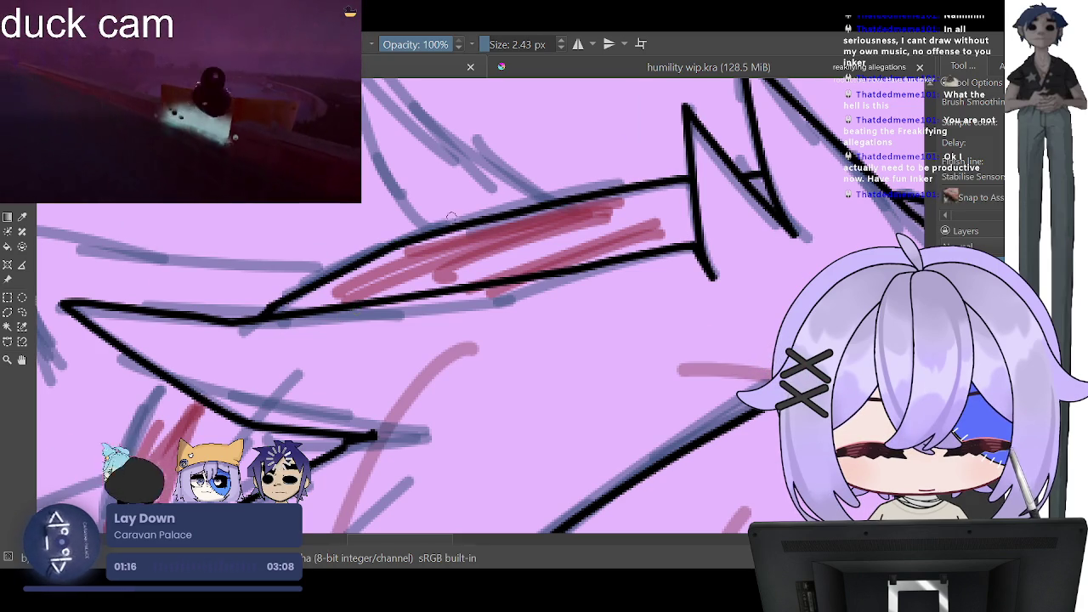
Step: Ink a hair strand sweeping down-left, then undo it
key(minus)
key(minus)
key(plus)
key(plus)
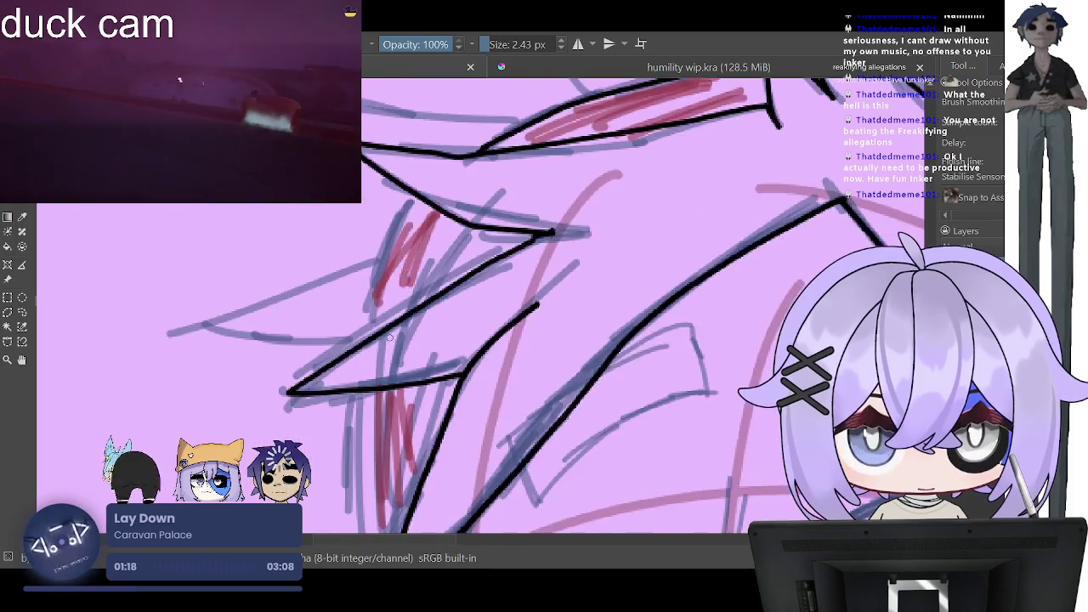
key(plus)
key(plus)
key(plus)
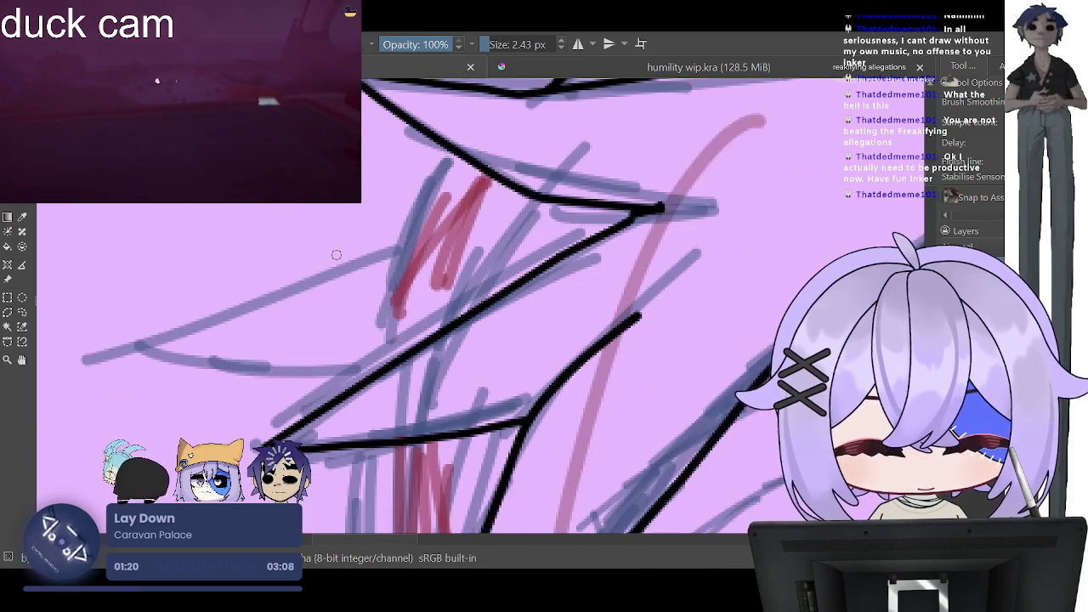
key(plus)
key(minus)
key(minus)
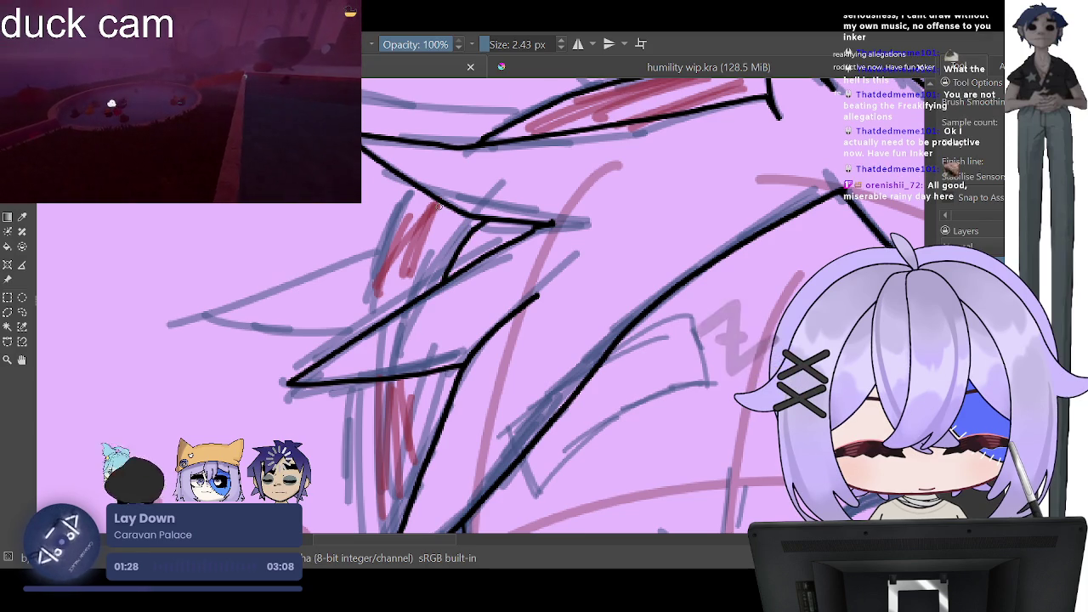
mouse_move(422, 194)
mouse_down()
mouse_move(379, 283)
mouse_move(371, 331)
mouse_up()
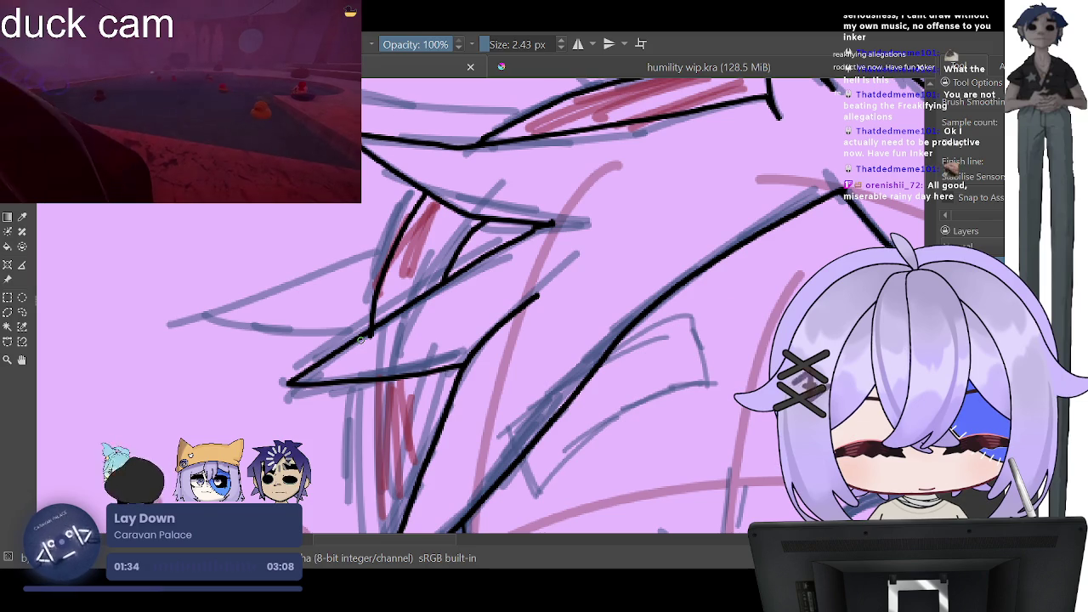
key(ctrl+z)
Step: Redraw the hair strand, then add a short vertical stroke and a long fringe strand beside the eye
mouse_move(425, 194)
mouse_down()
mouse_move(379, 285)
mouse_move(377, 321)
mouse_up()
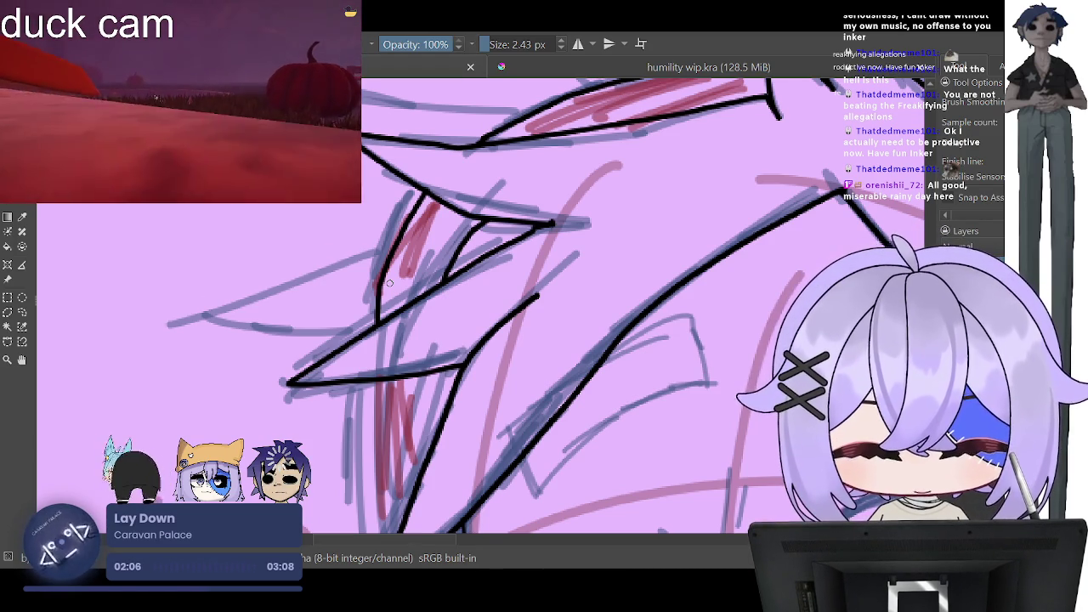
key(minus)
key(minus)
key(minus)
key(minus)
key(plus)
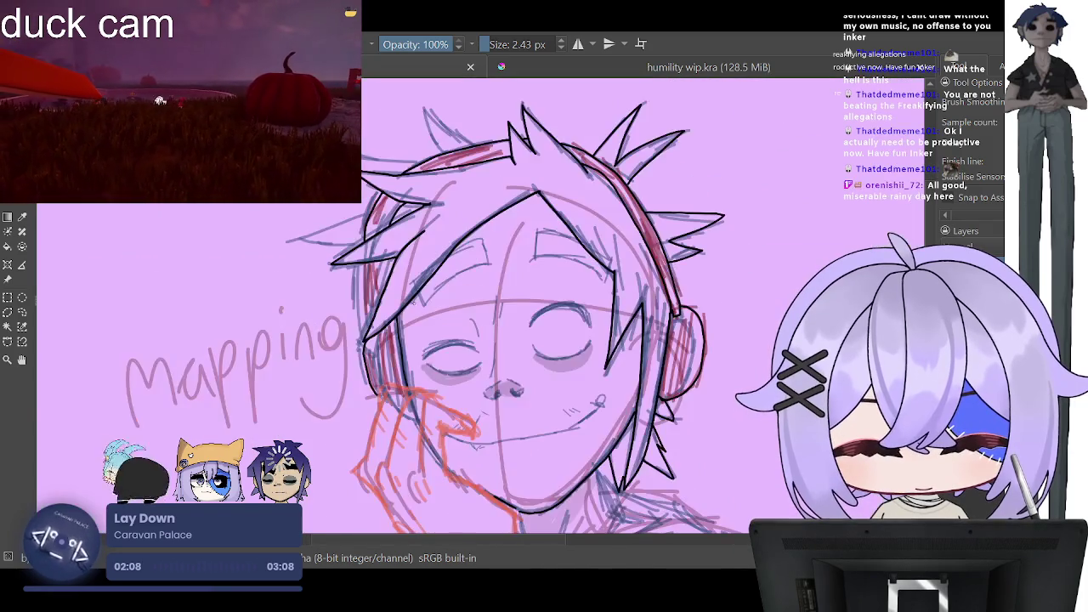
key(plus)
key(minus)
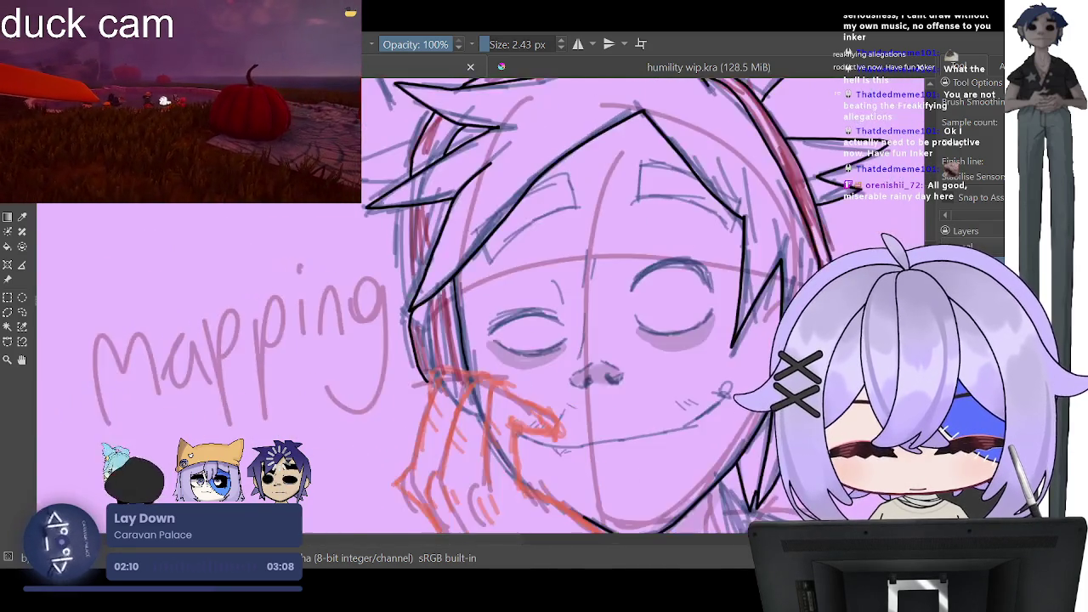
key(plus)
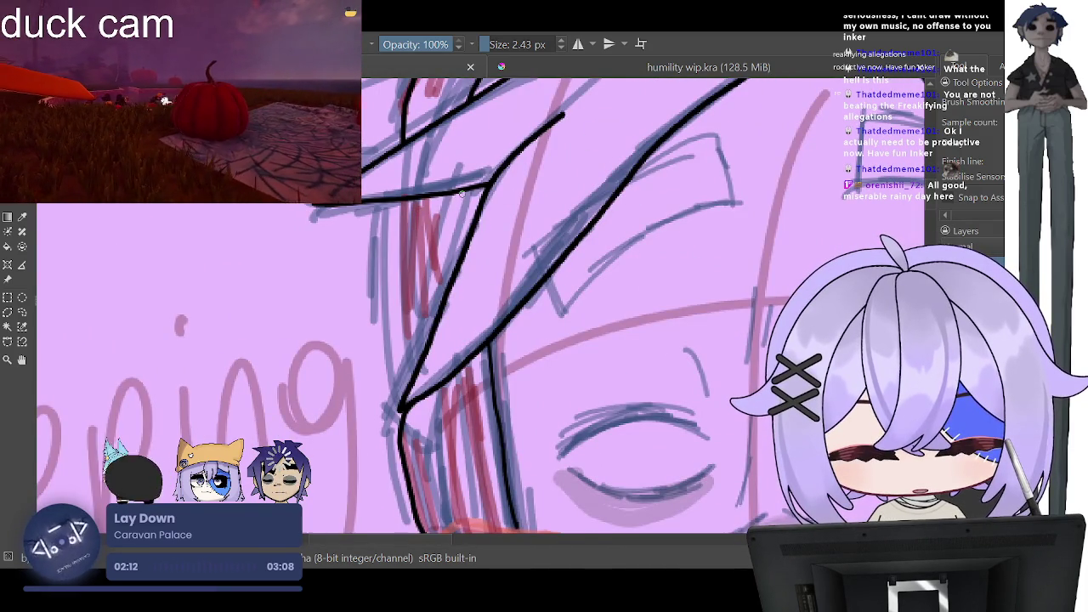
drag(462, 190, 466, 250)
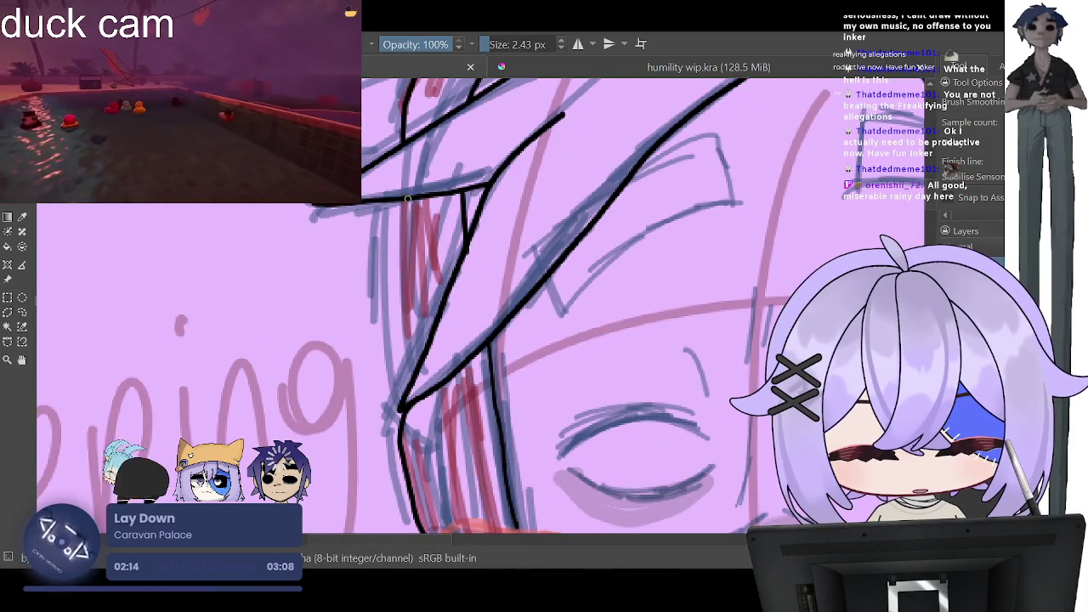
drag(408, 197, 423, 334)
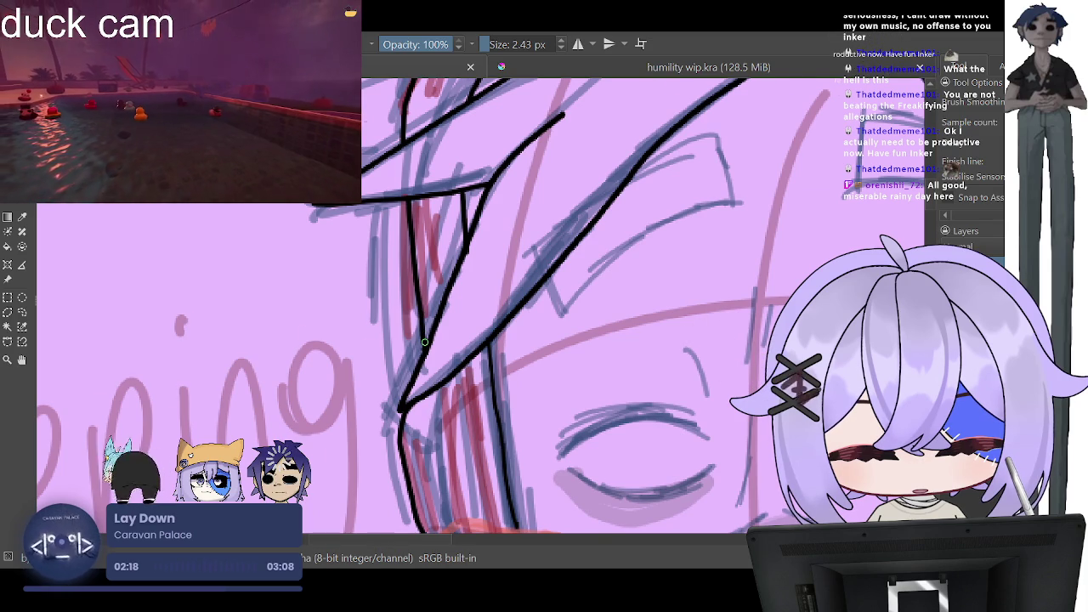
scroll(424, 343, down, 5)
scroll(424, 342, down, 2)
scroll(492, 340, up, 2)
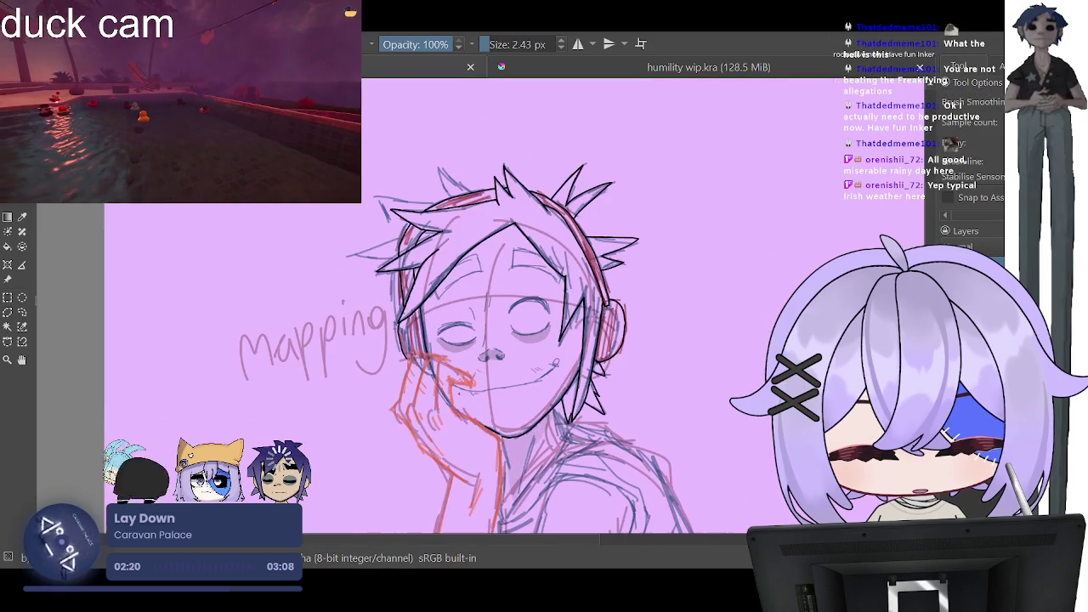
scroll(470, 274, down, 1)
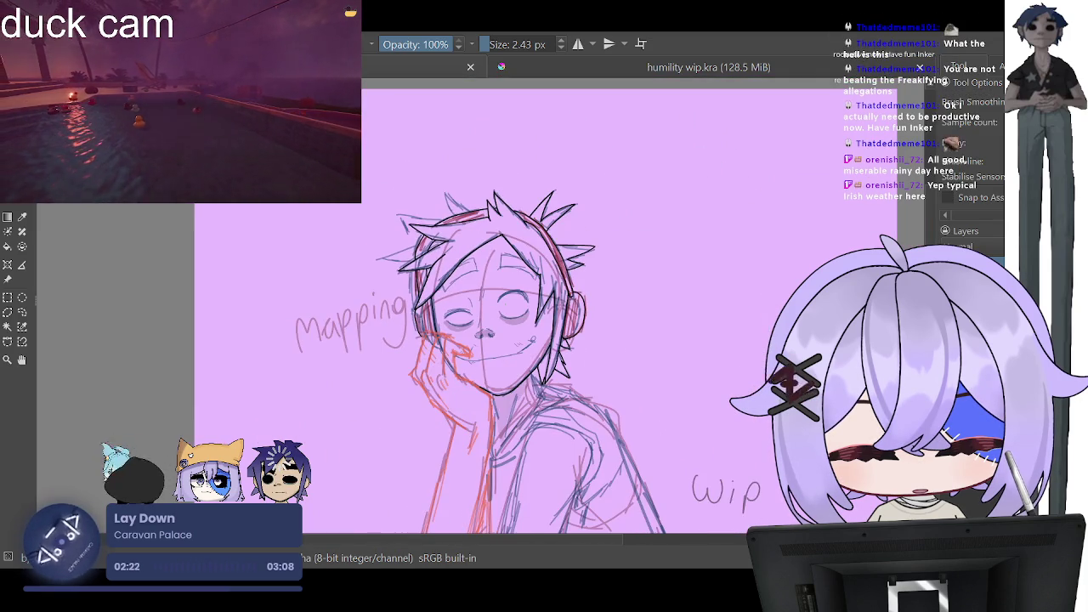
scroll(509, 306, up, 1)
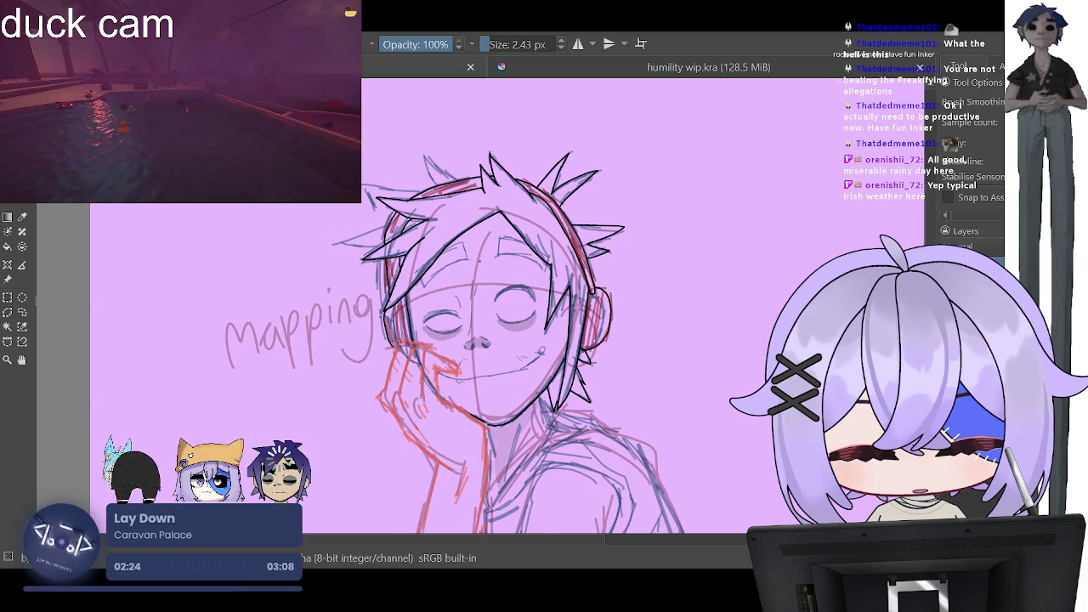
scroll(479, 261, up, 1)
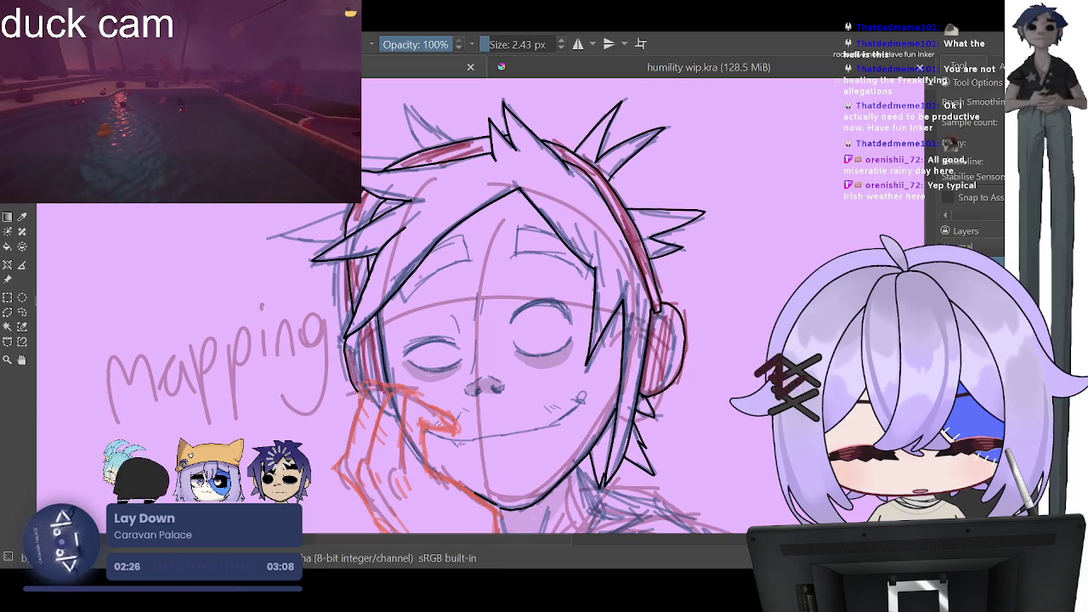
scroll(418, 277, down, 1)
scroll(419, 277, down, 1)
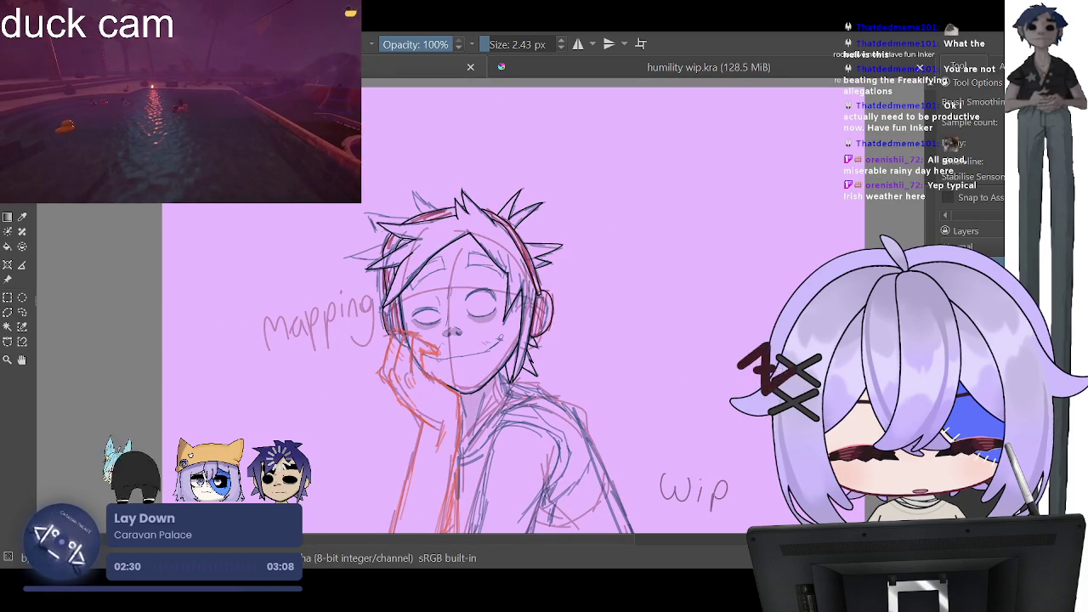
scroll(411, 202, up, 1)
scroll(411, 202, up, 2)
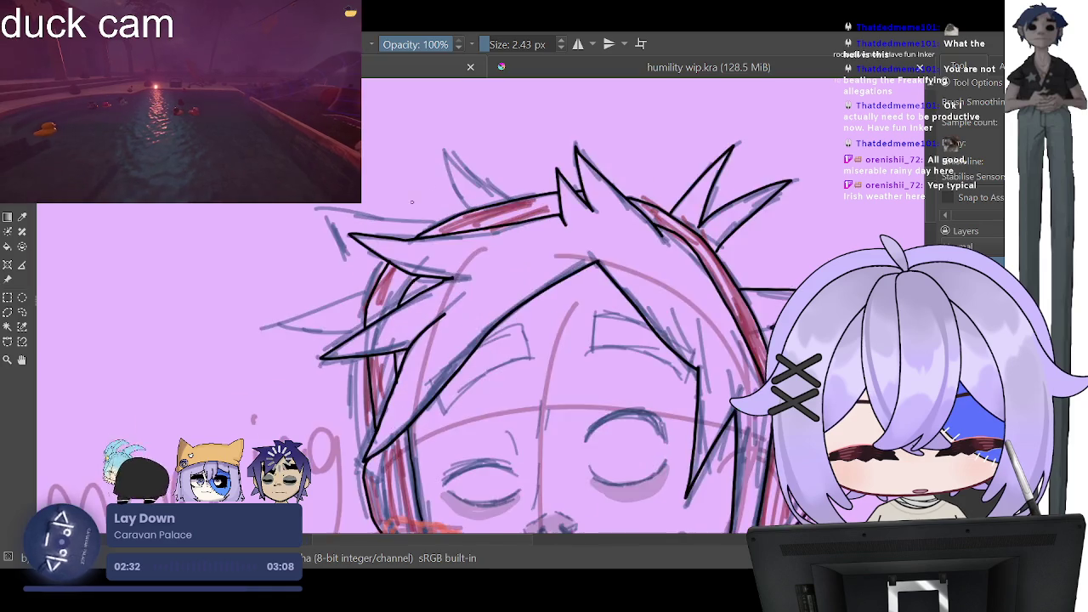
scroll(411, 202, up, 1)
scroll(463, 179, up, 1)
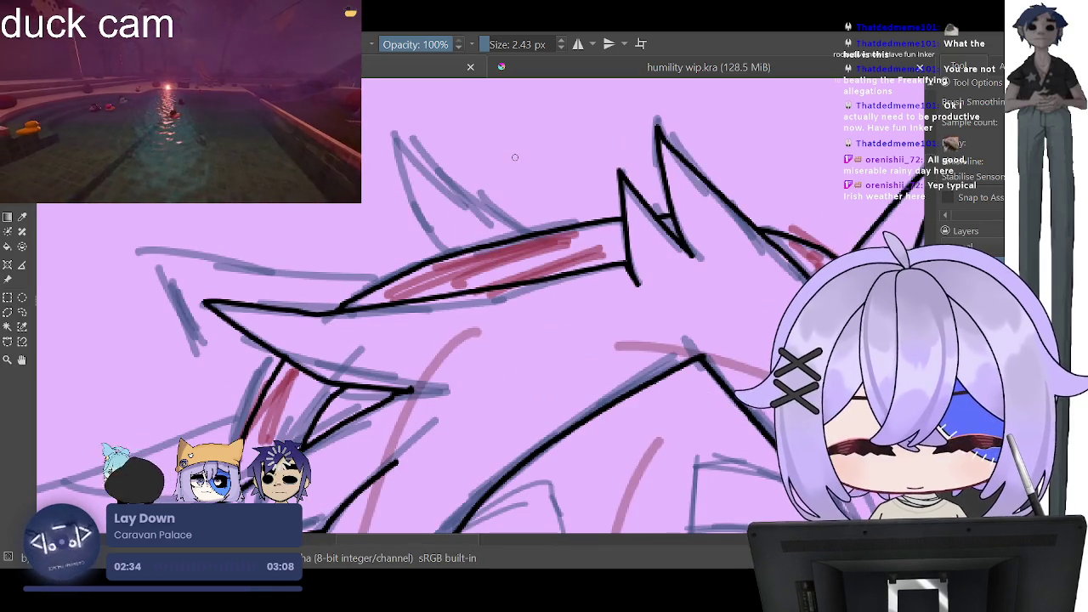
Step: Ink the edge of the upper hair spike after undoing two failed attempts
mouse_move(529, 233)
mouse_down()
mouse_move(417, 114)
mouse_move(448, 247)
mouse_up()
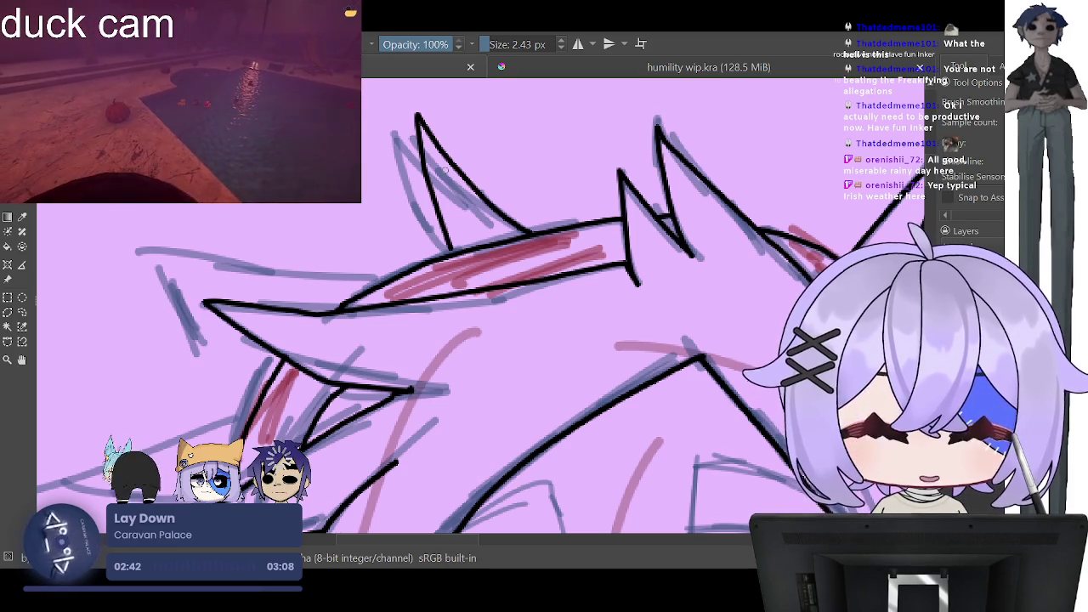
key(ctrl+z)
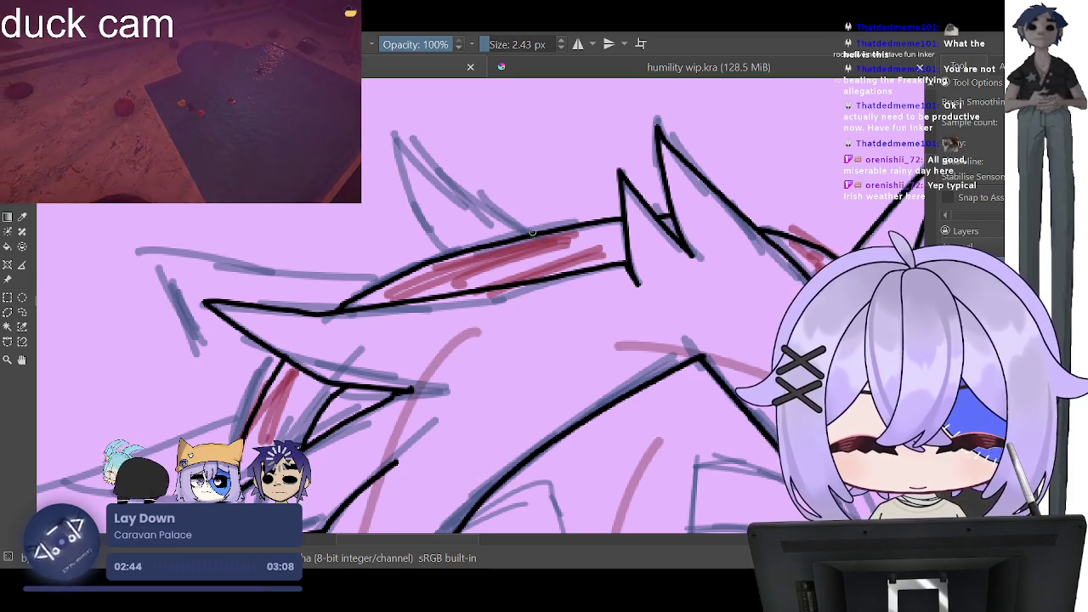
drag(533, 231, 406, 128)
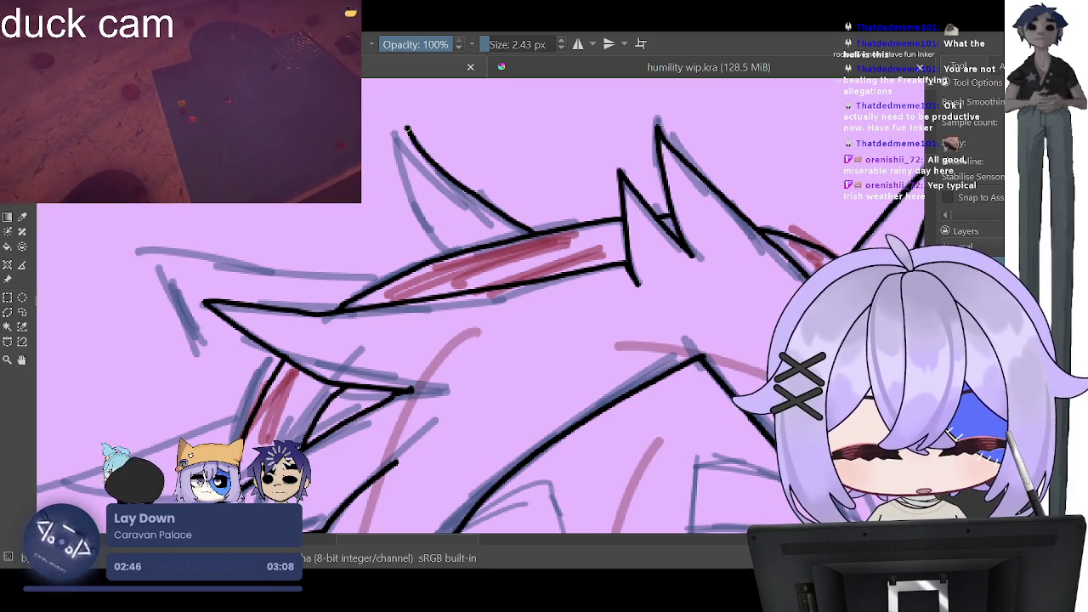
key(ctrl+z)
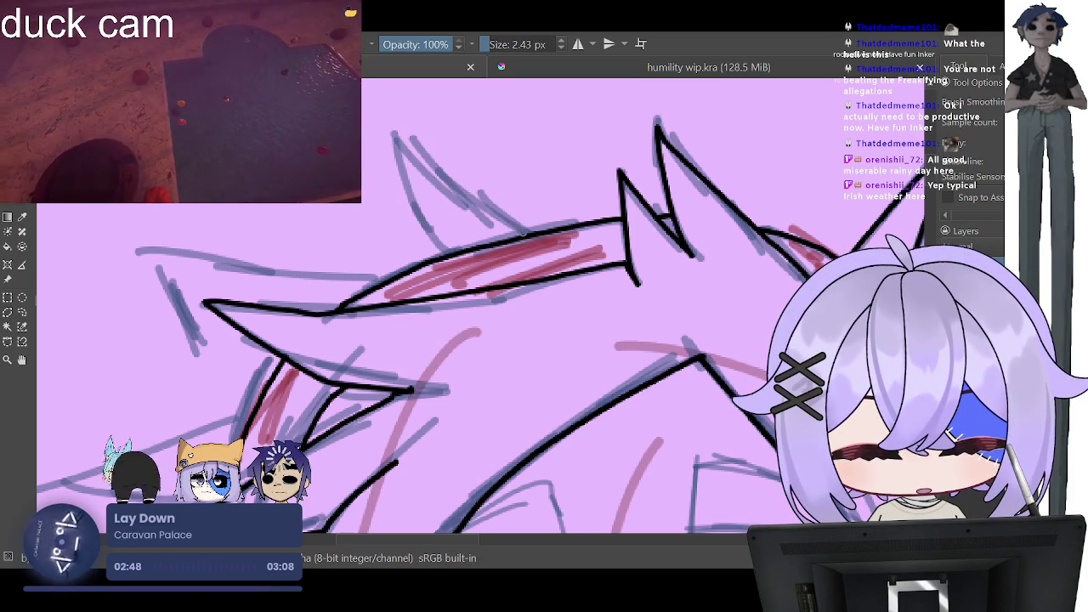
drag(400, 119, 413, 180)
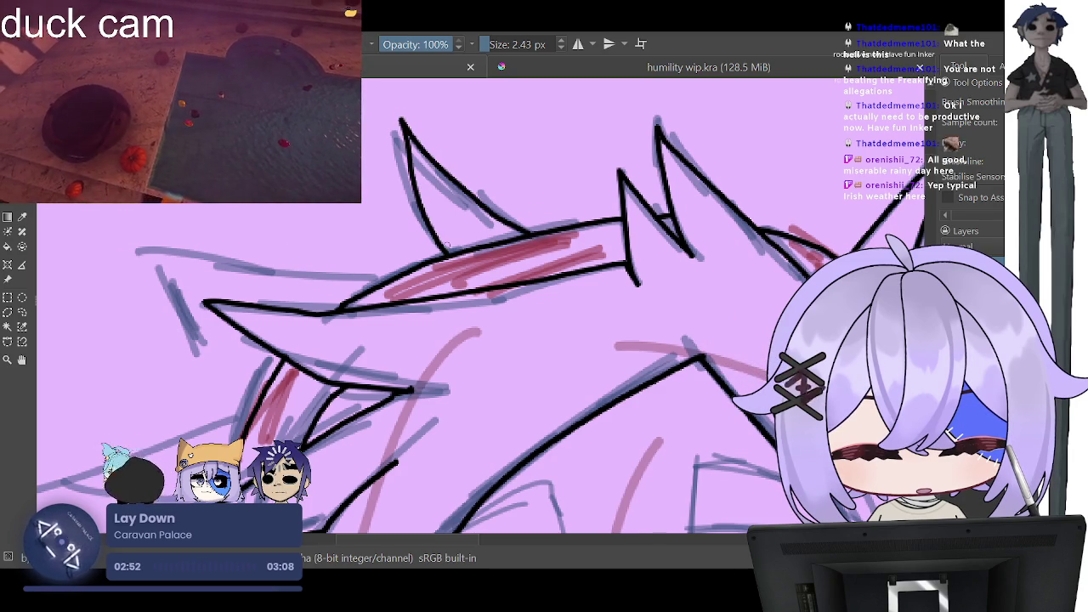
Step: Ink a left-pointing hair spike outline and a lower left-pointing spike
scroll(447, 246, down, 5)
scroll(436, 215, up, 3)
scroll(435, 214, up, 2)
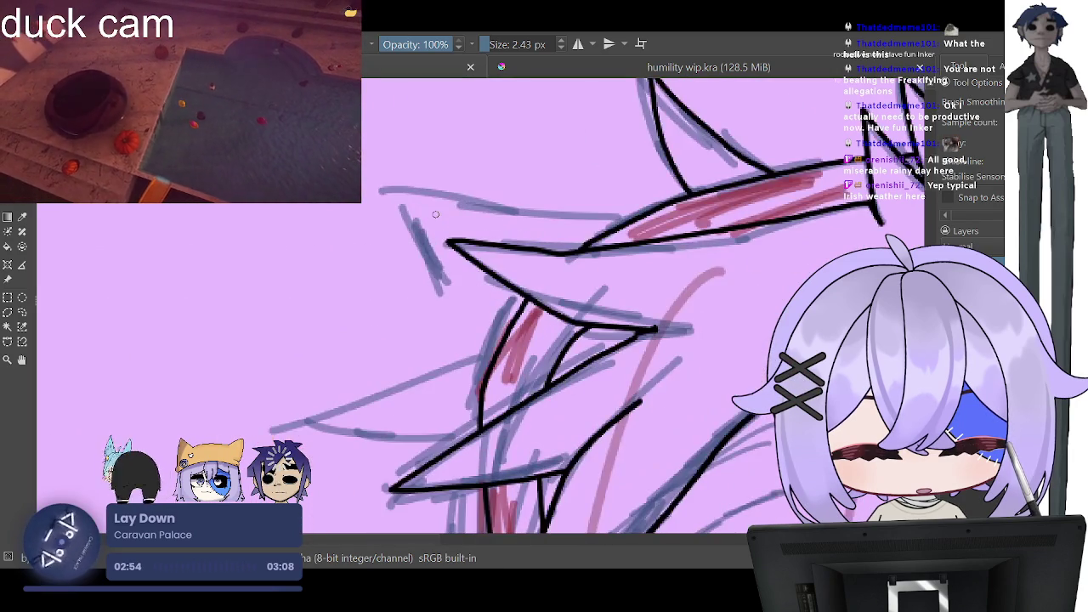
mouse_move(621, 220)
mouse_down()
mouse_move(421, 239)
mouse_move(525, 294)
mouse_up()
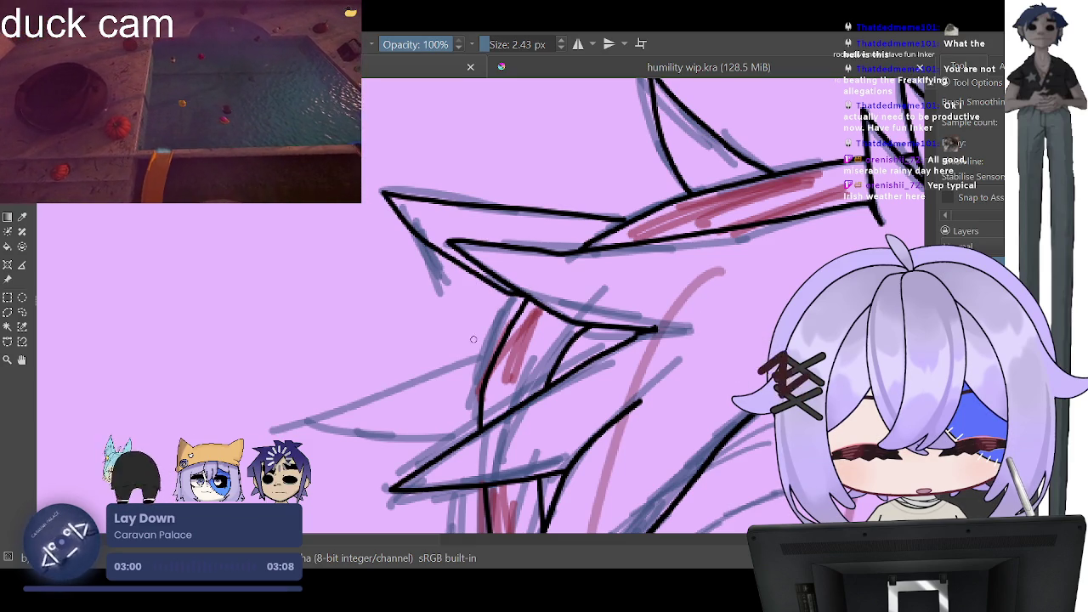
mouse_move(493, 357)
mouse_down()
mouse_move(298, 421)
mouse_move(378, 439)
mouse_move(472, 434)
mouse_up()
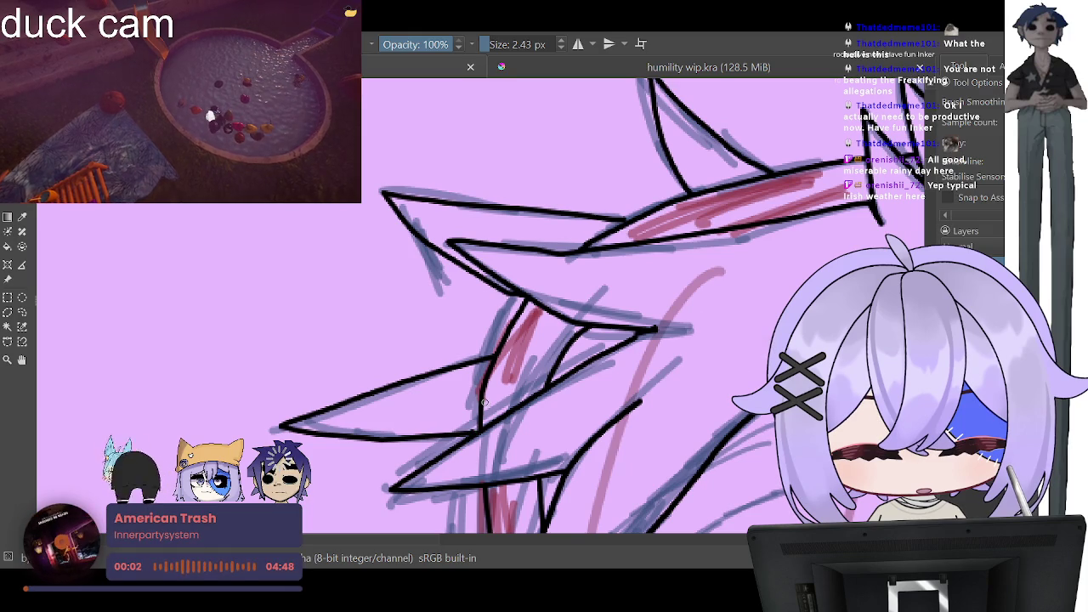
scroll(483, 403, down, 3)
Step: Remove the lower left spike stroke and zoom out to check the whole sketch
scroll(483, 402, down, 2)
scroll(483, 403, down, 1)
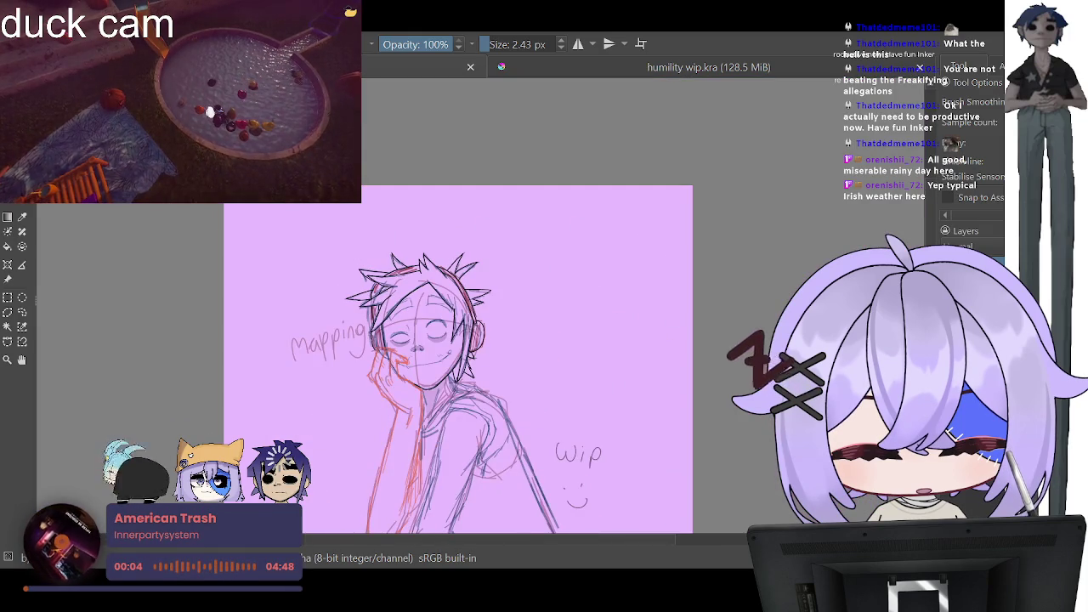
scroll(425, 289, up, 2)
scroll(425, 289, up, 2)
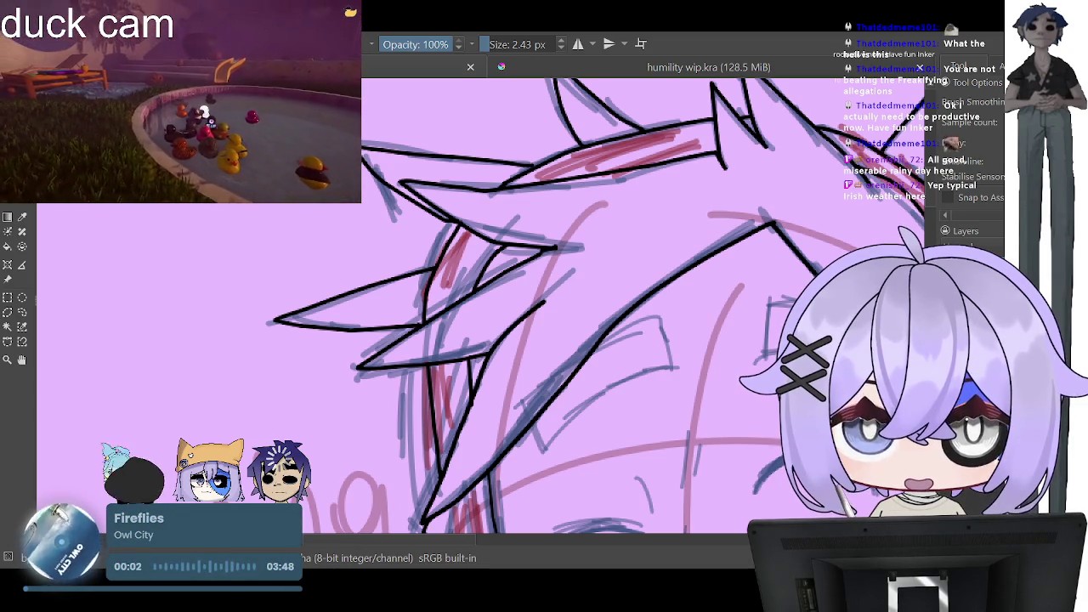
key(ctrl+z)
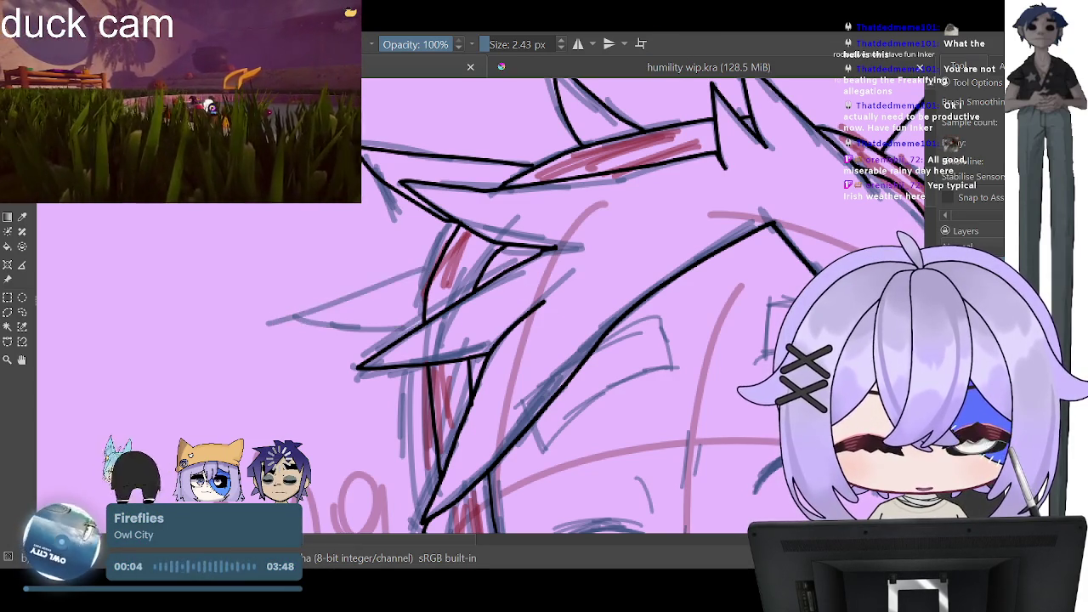
key(2)
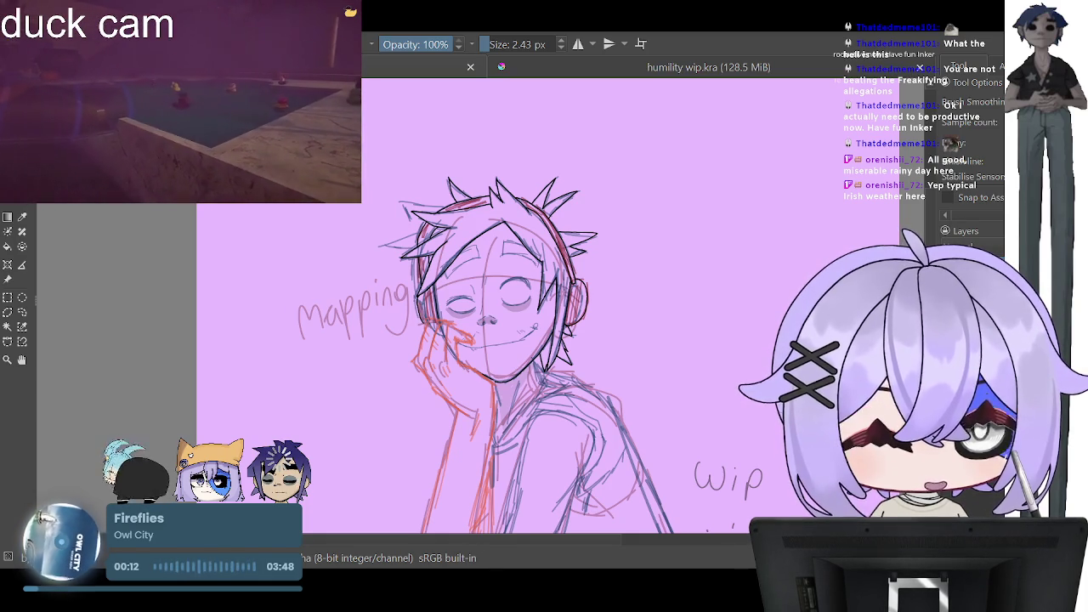
Step: Redraw the upper left spike edge as a straight line and re-ink the lower spike
scroll(384, 184, up, 1)
scroll(384, 184, up, 2)
scroll(384, 185, up, 2)
scroll(384, 185, up, 2)
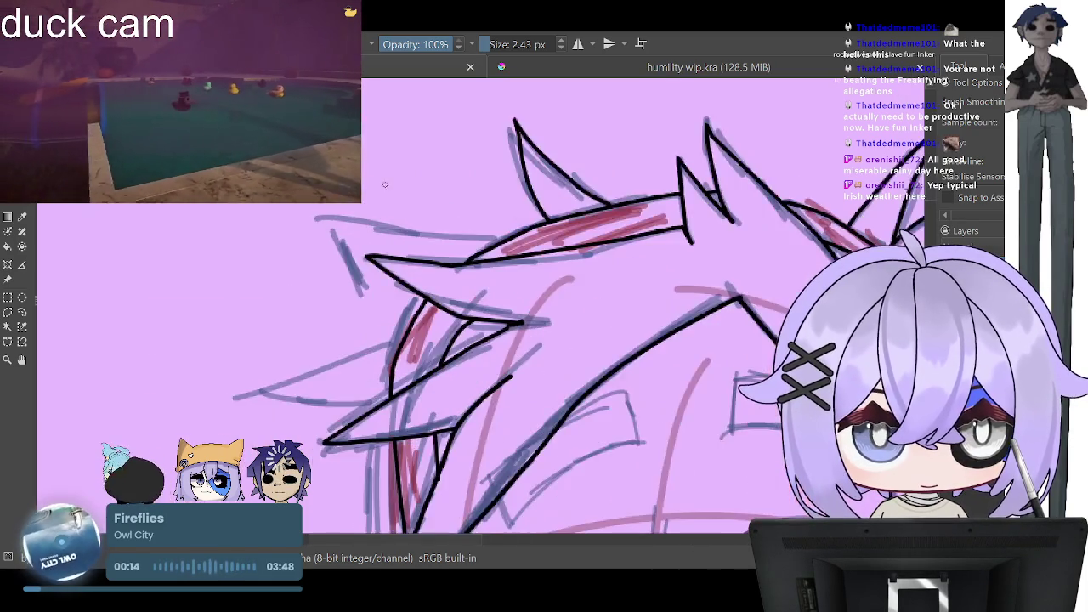
scroll(384, 184, up, 1)
scroll(298, 238, up, 1)
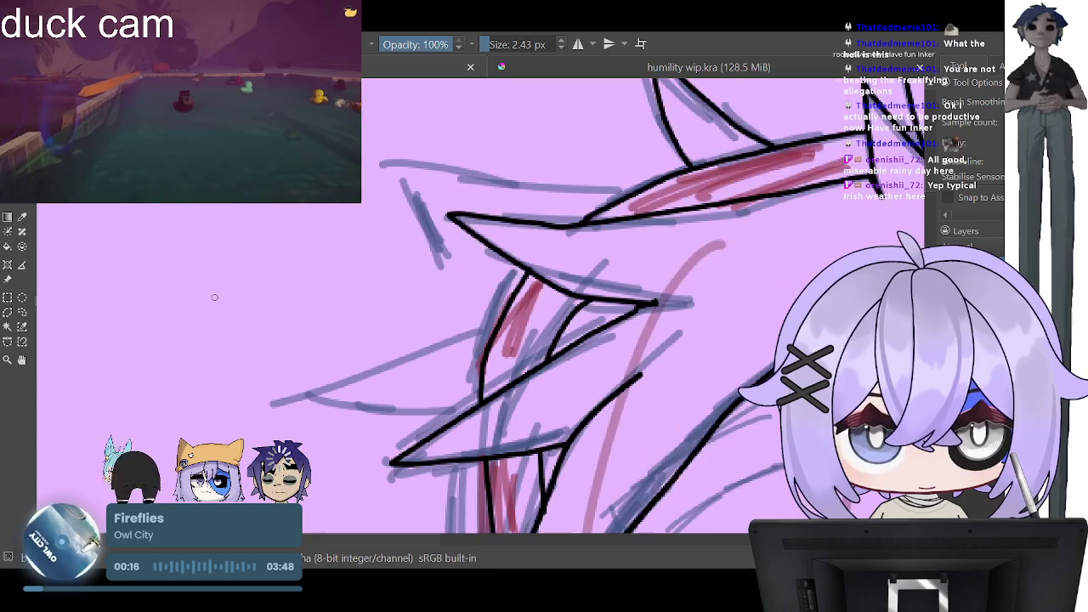
mouse_move(628, 193)
mouse_down()
mouse_move(400, 186)
mouse_move(463, 265)
mouse_move(510, 295)
mouse_up()
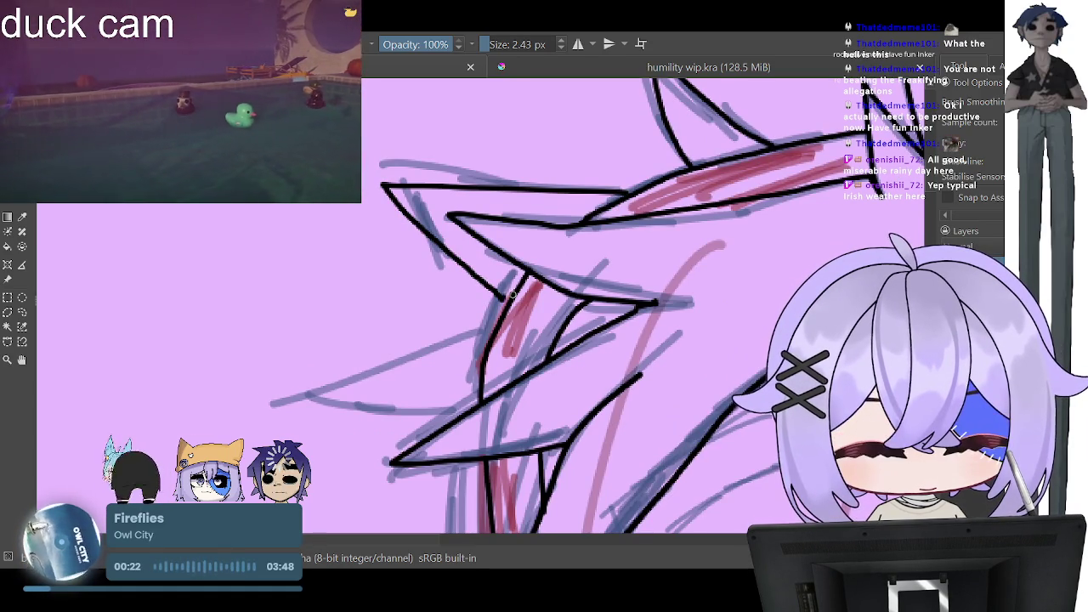
key(ctrl+z)
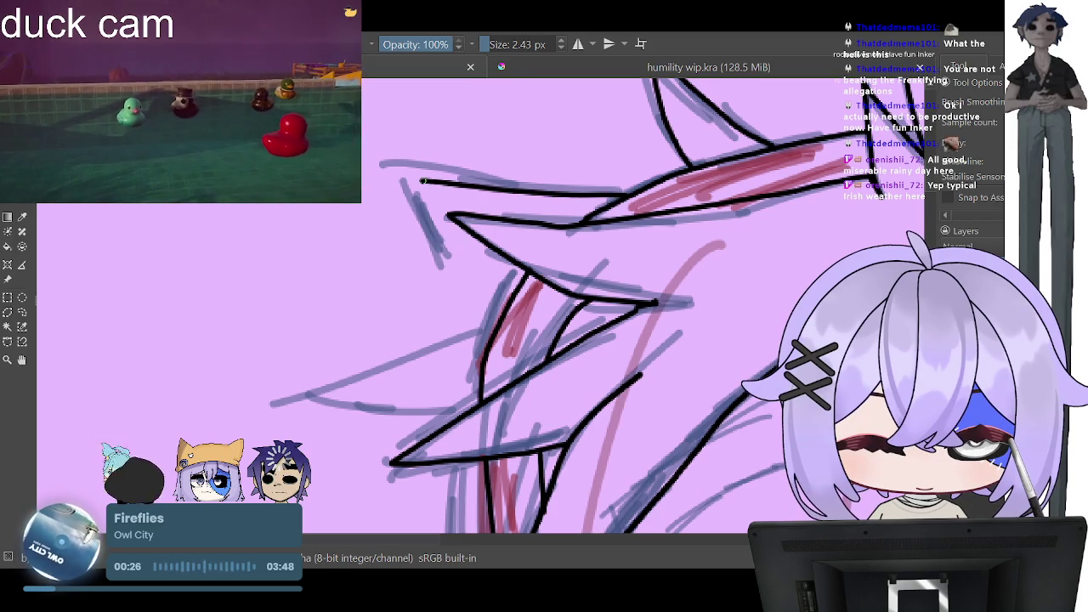
key(ctrl+z)
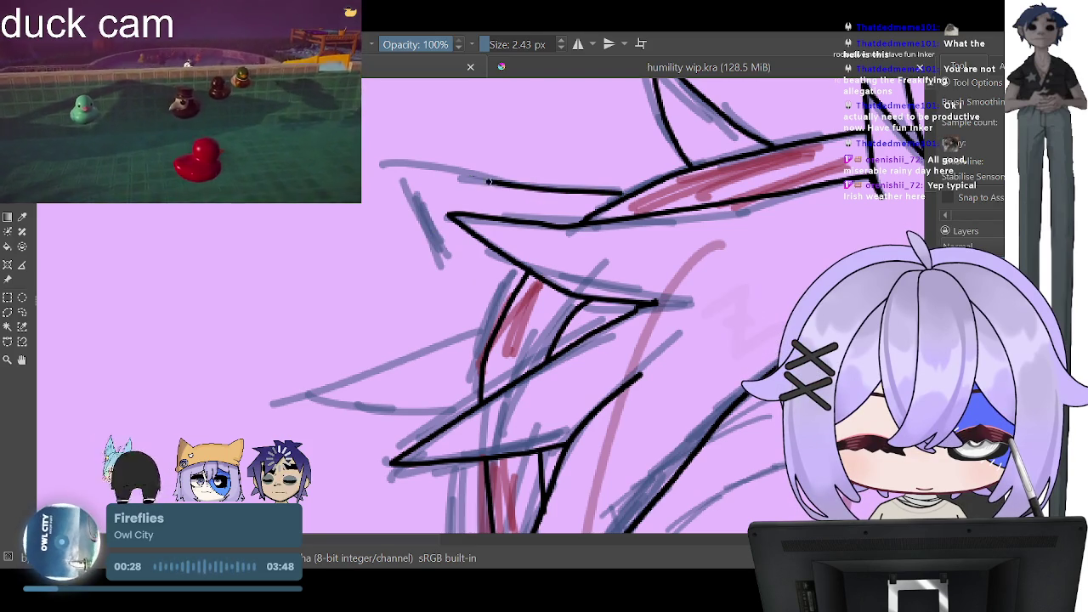
mouse_move(621, 193)
mouse_down()
mouse_move(386, 171)
mouse_move(517, 289)
mouse_up()
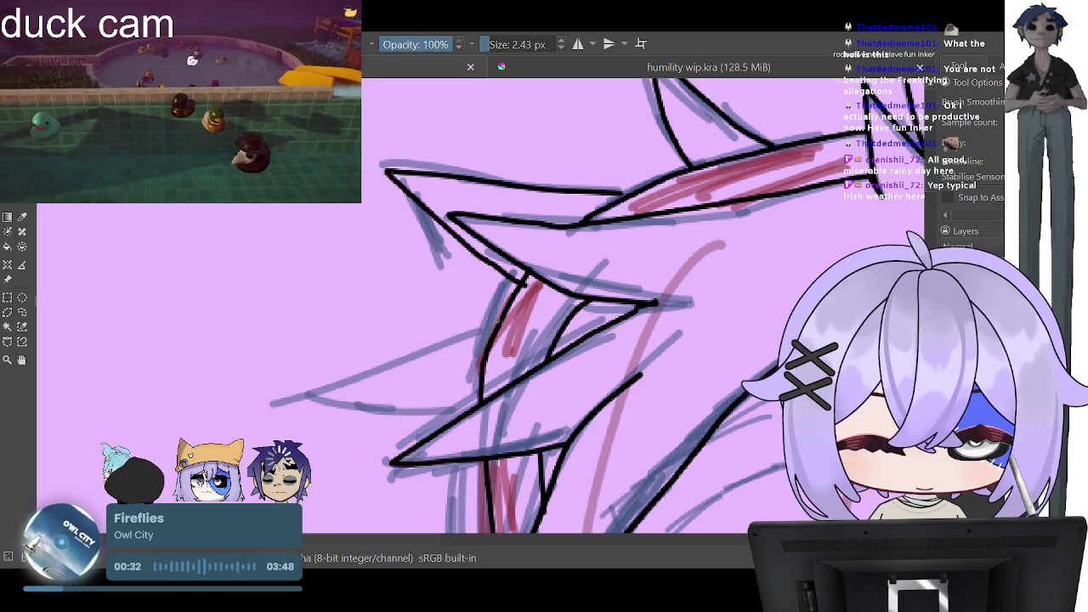
mouse_move(500, 323)
mouse_down()
mouse_move(289, 396)
mouse_move(474, 409)
mouse_up()
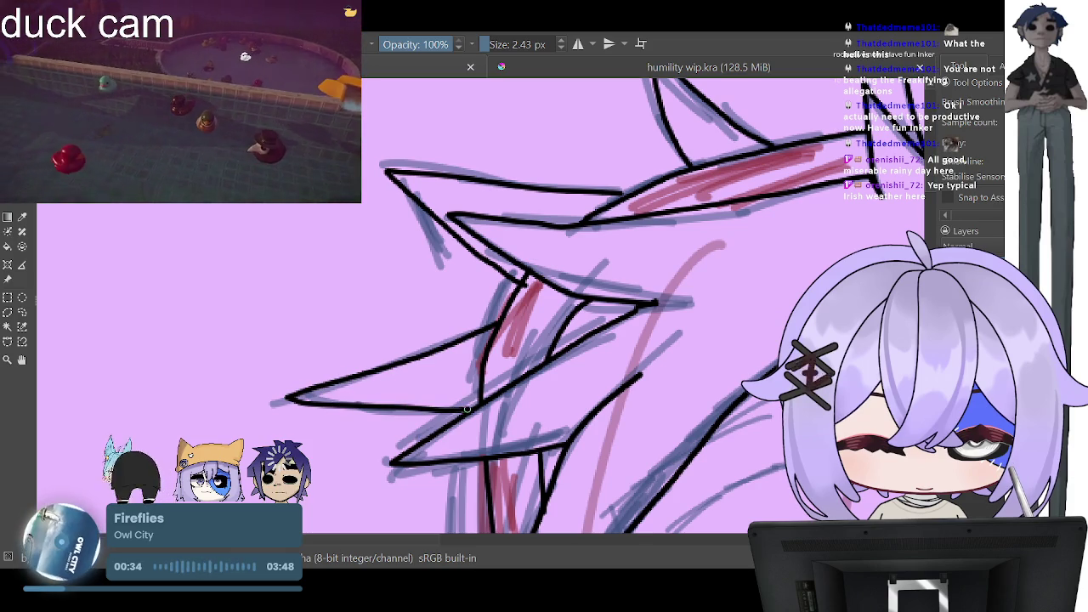
scroll(476, 409, down, 5)
scroll(515, 339, up, 3)
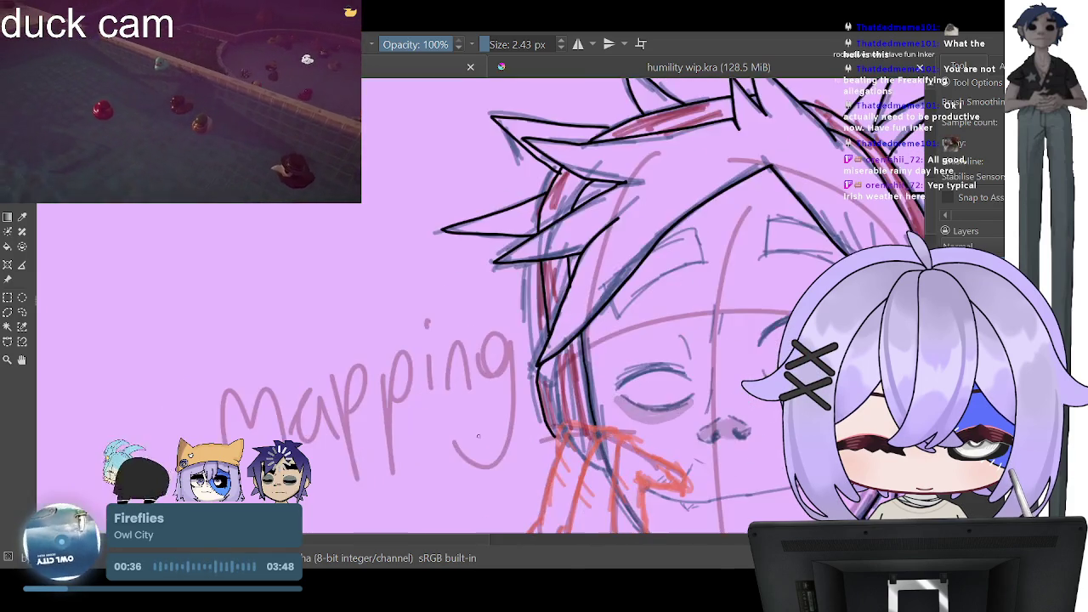
scroll(515, 339, up, 3)
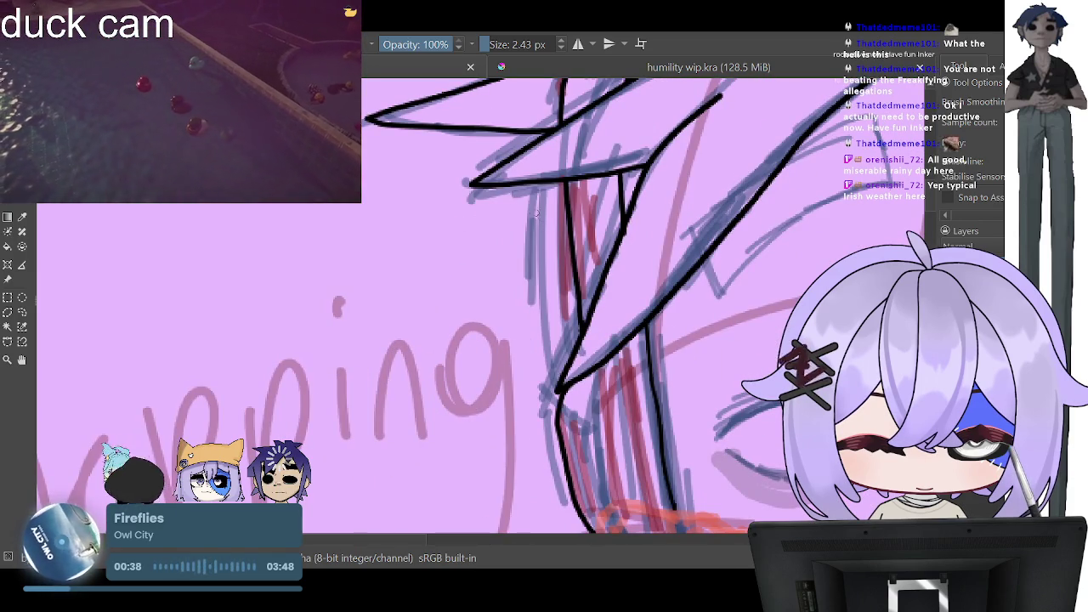
mouse_move(534, 183)
mouse_down()
mouse_move(455, 323)
mouse_move(570, 262)
mouse_up()
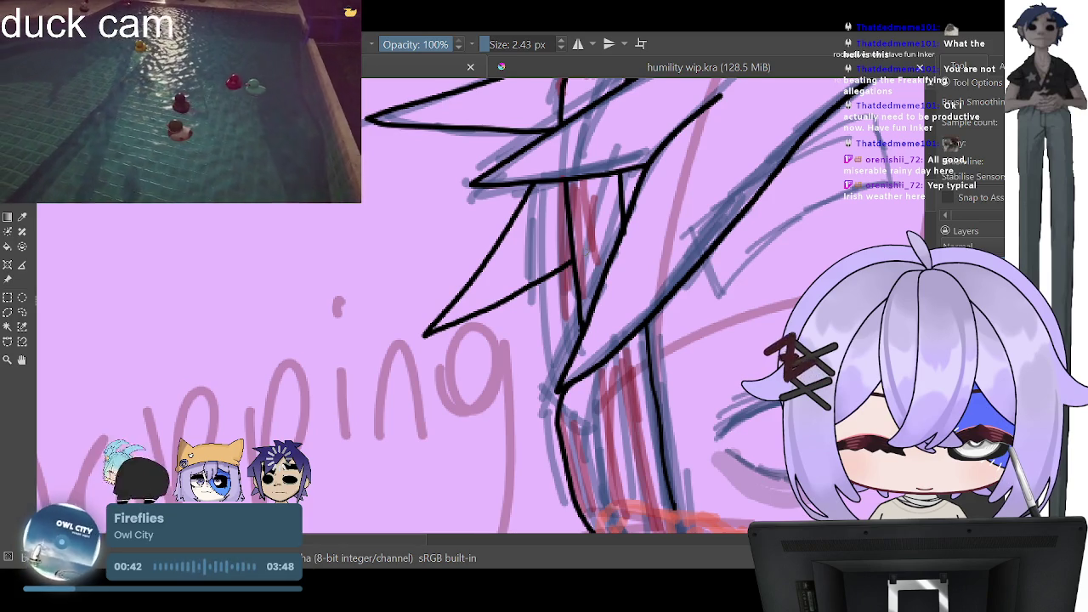
scroll(561, 255, down, 3)
scroll(561, 255, down, 3)
scroll(633, 247, up, 1)
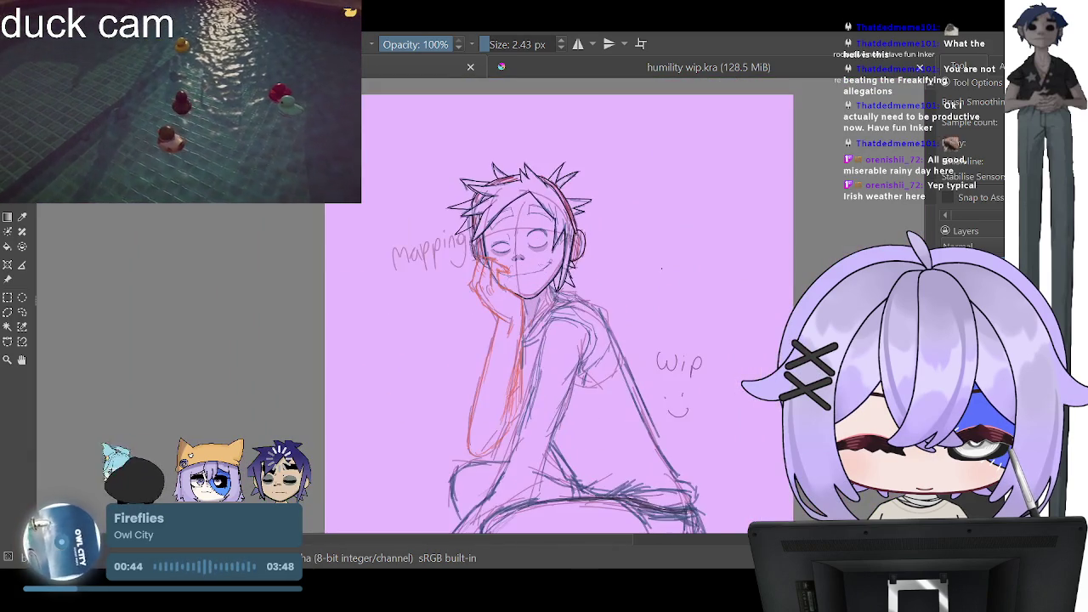
scroll(633, 247, up, 2)
scroll(633, 246, up, 1)
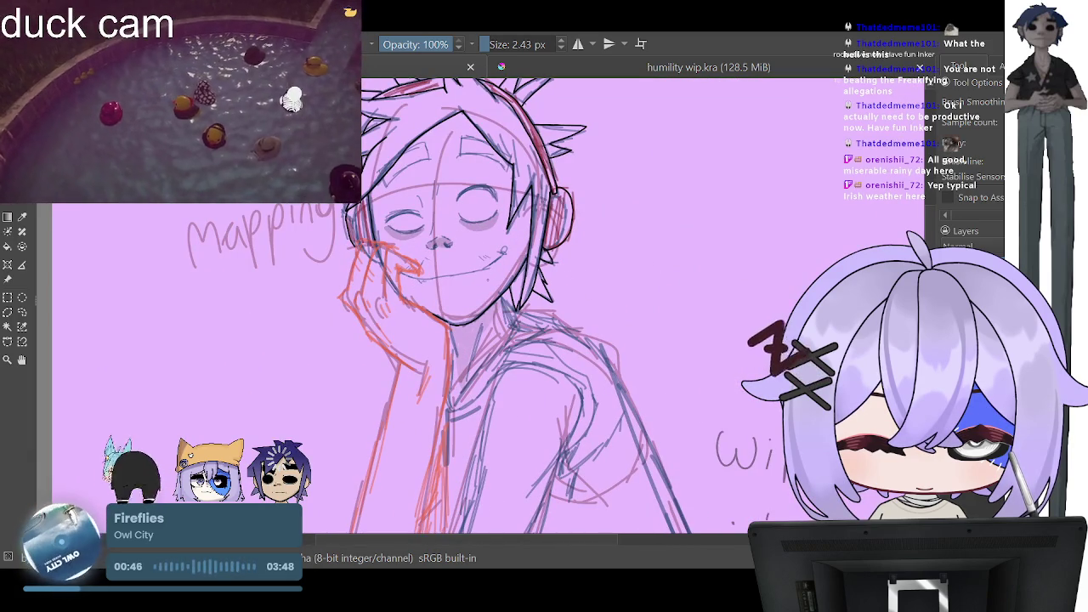
scroll(516, 330, up, 2)
scroll(527, 289, up, 1)
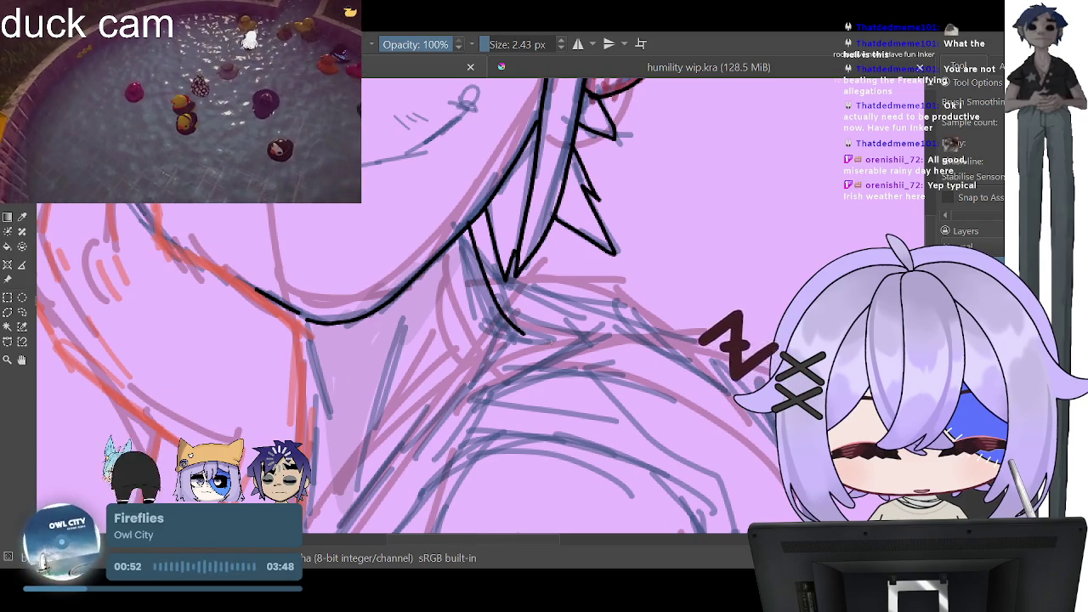
scroll(558, 324, down, 2)
scroll(593, 320, down, 1)
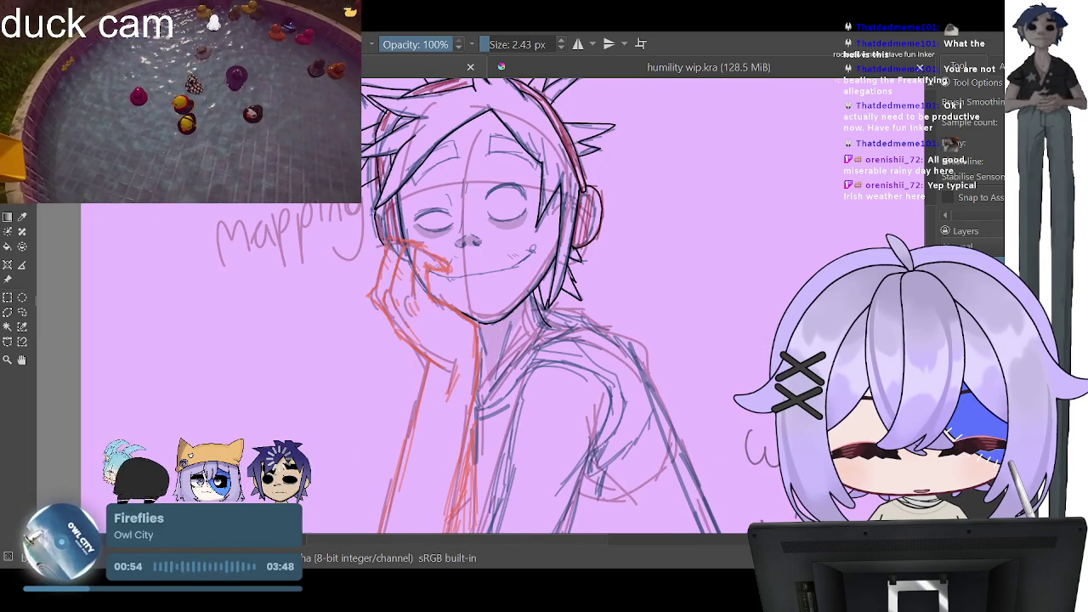
scroll(520, 351, up, 1)
scroll(520, 350, up, 2)
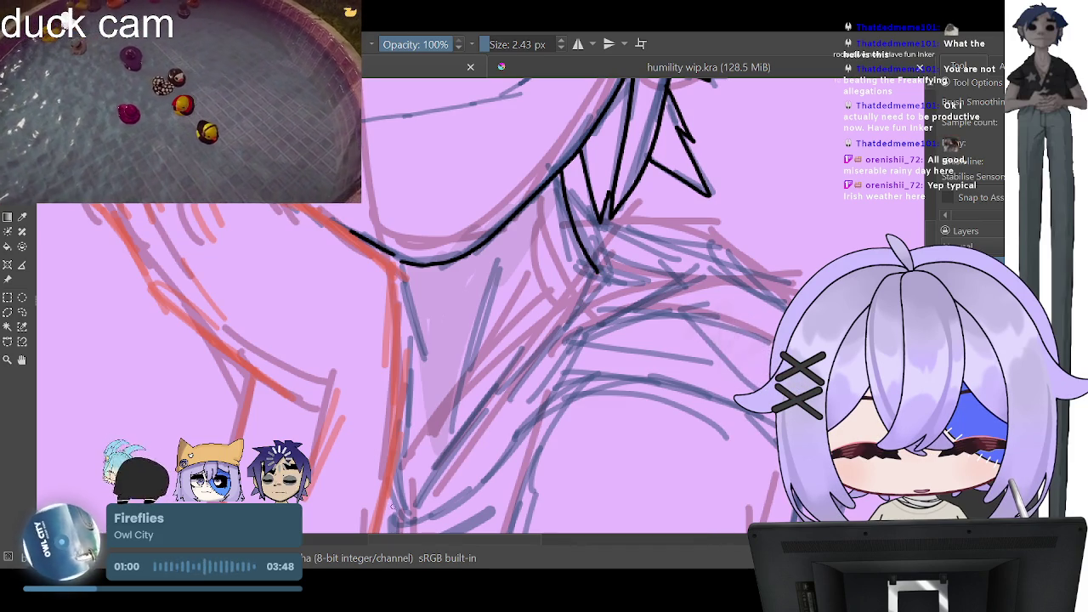
scroll(527, 297, down, 2)
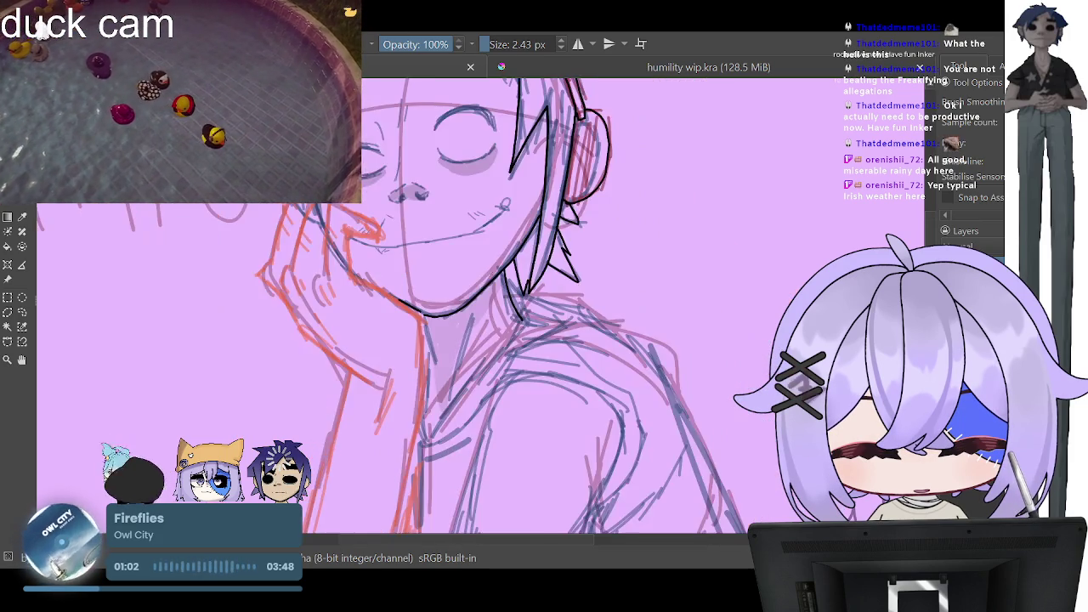
scroll(527, 297, down, 2)
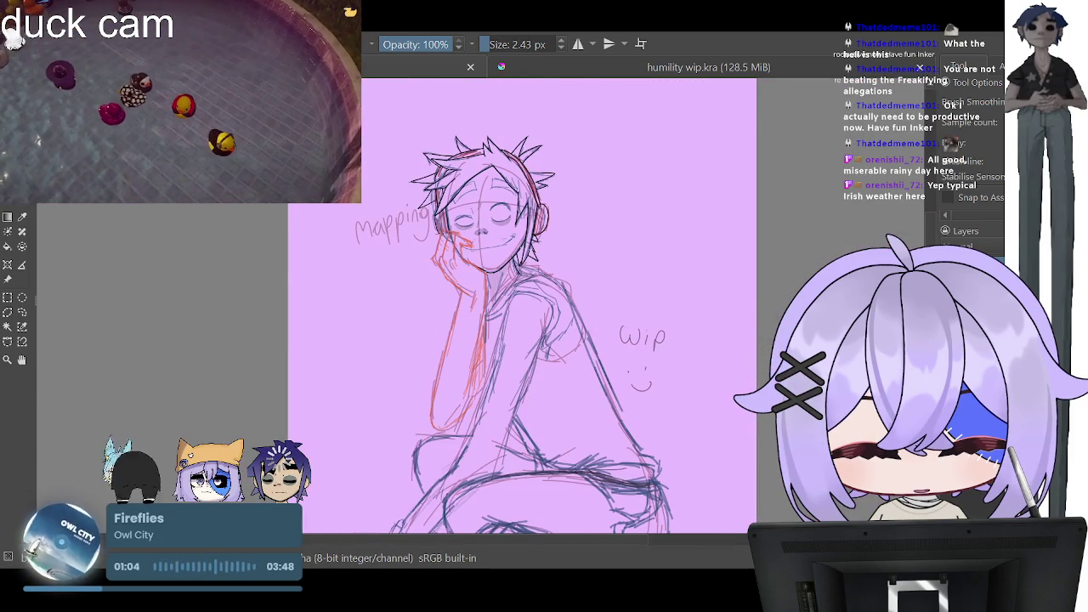
scroll(521, 229, up, 2)
scroll(523, 306, down, 2)
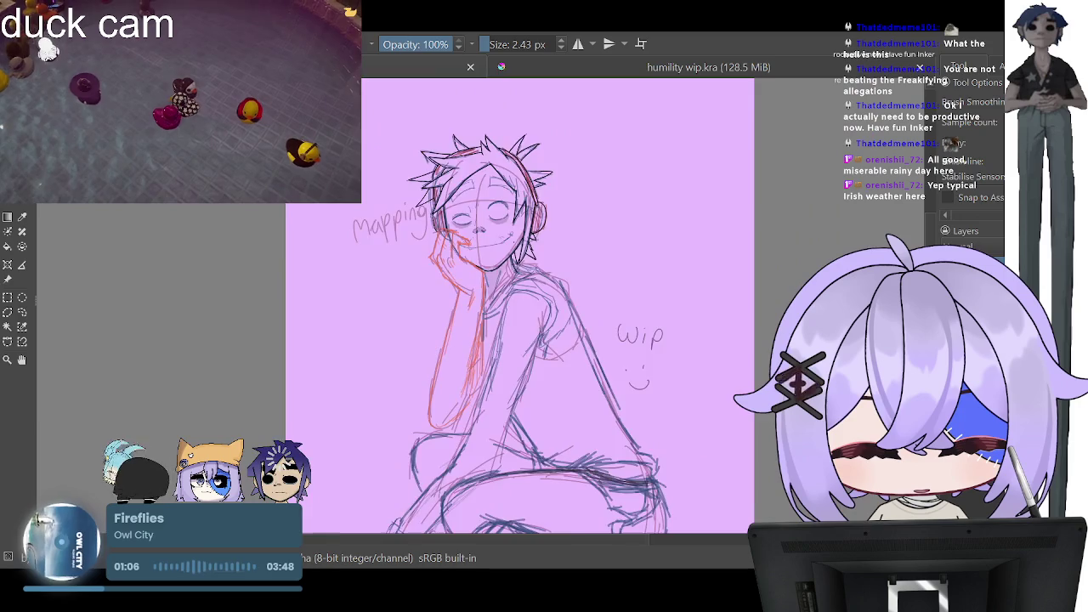
scroll(522, 306, down, 2)
scroll(523, 306, up, 2)
scroll(522, 306, up, 1)
scroll(548, 272, up, 2)
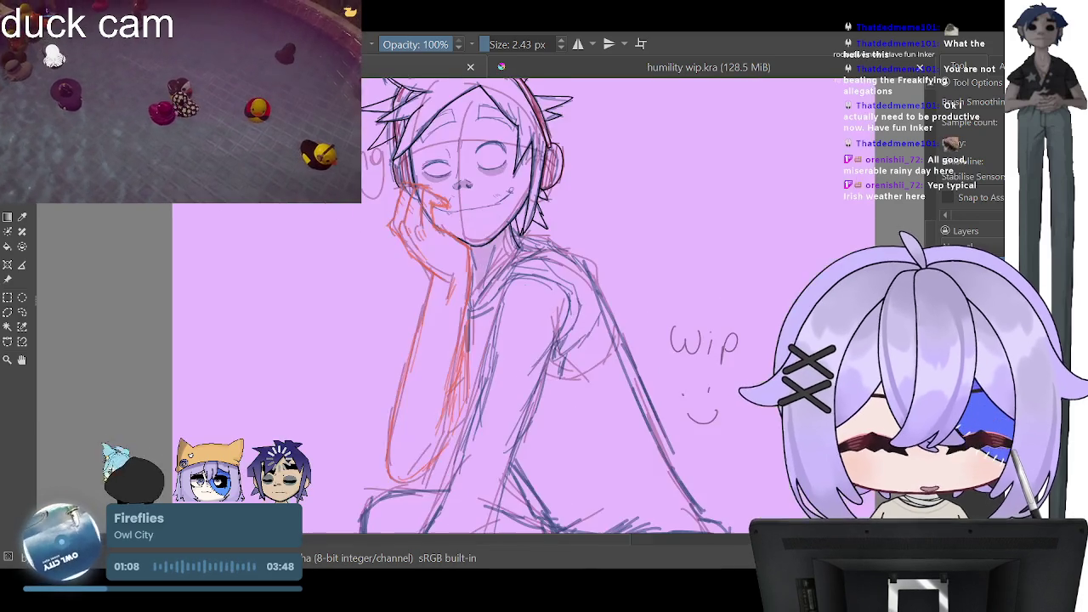
scroll(548, 272, up, 2)
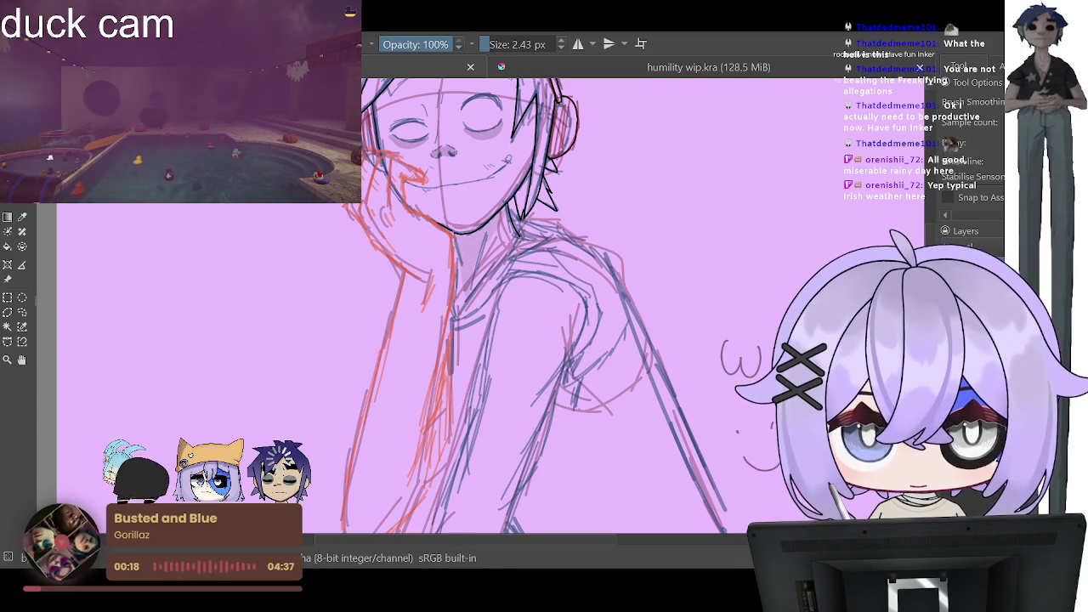
Step: Ink the neck line downward and curve it into the collar, undoing a stray stroke
key(minus)
key(minus)
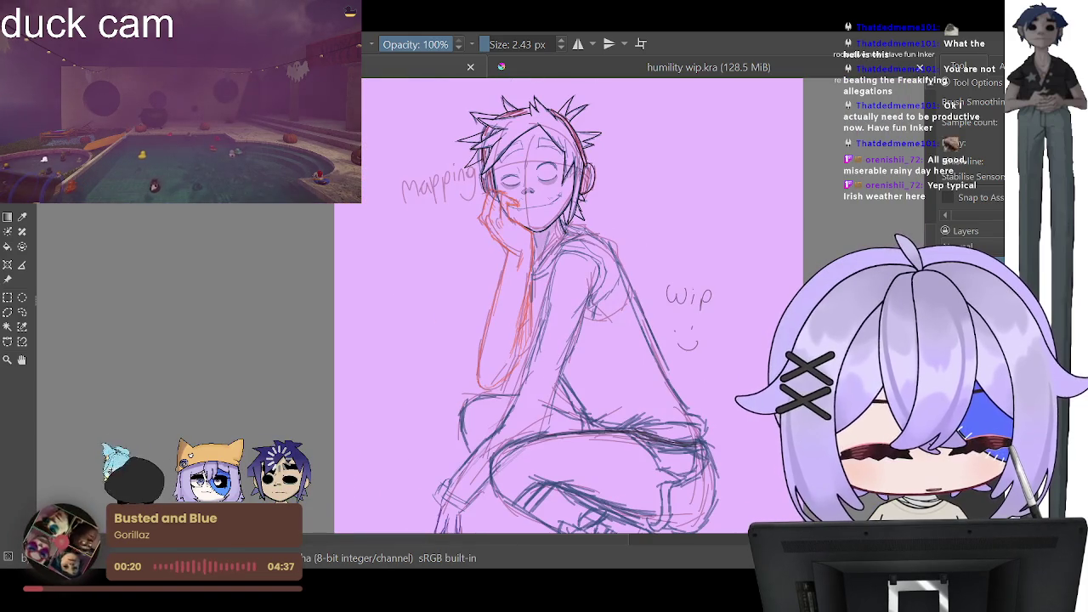
key(equal)
key(equal)
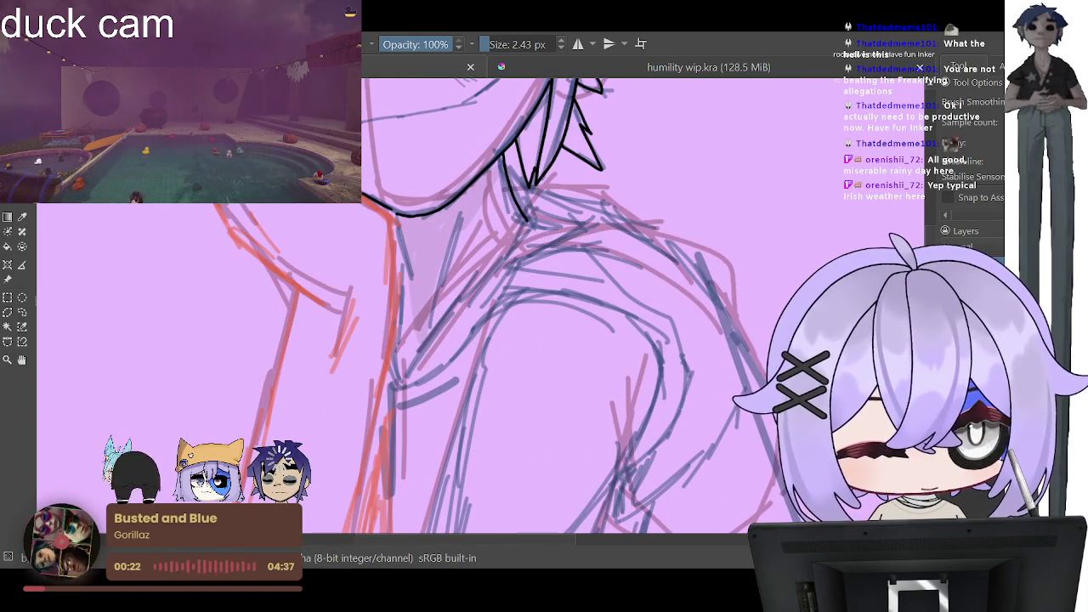
key(equal)
key(equal)
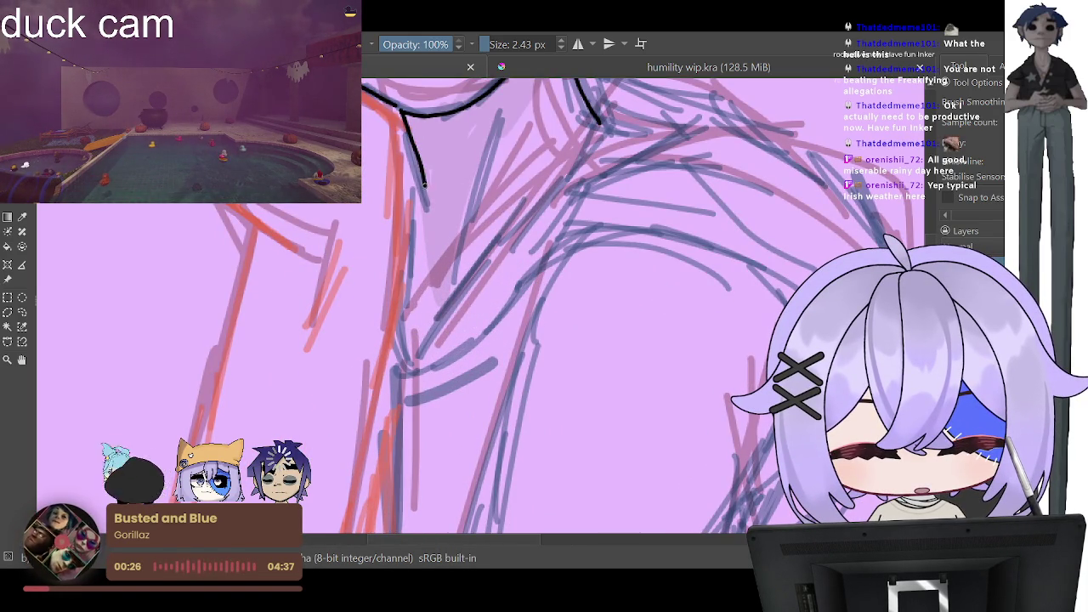
drag(400, 312, 397, 331)
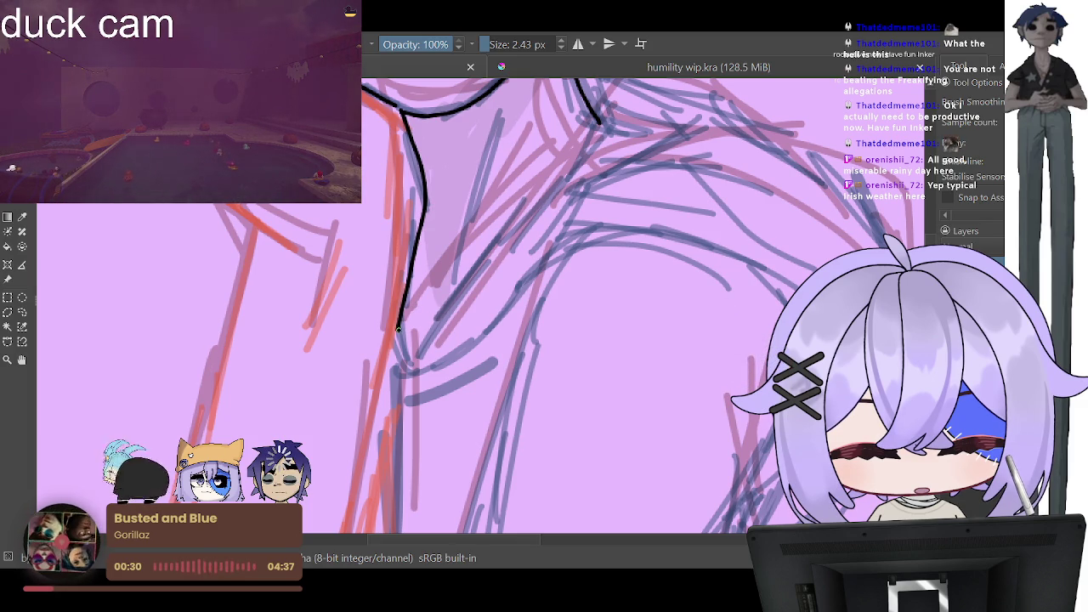
drag(423, 344, 540, 266)
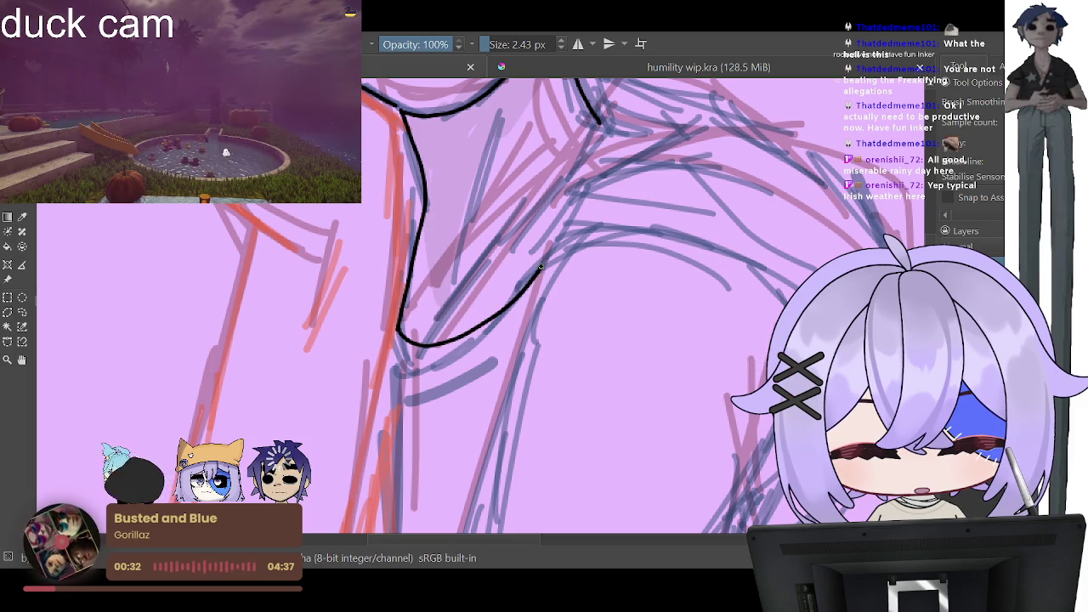
drag(600, 160, 584, 85)
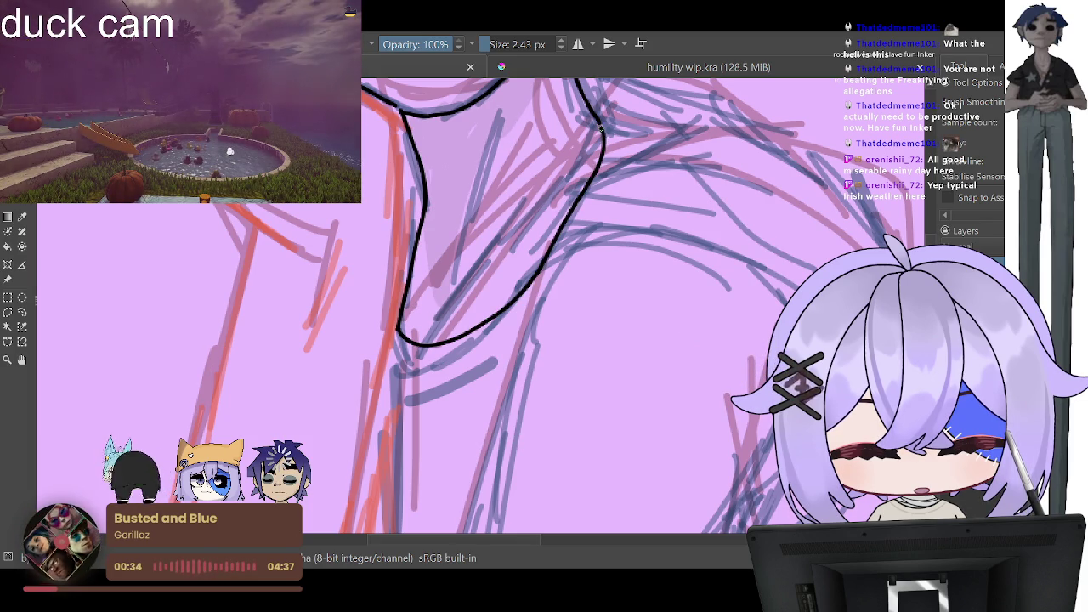
key(ctrl+z)
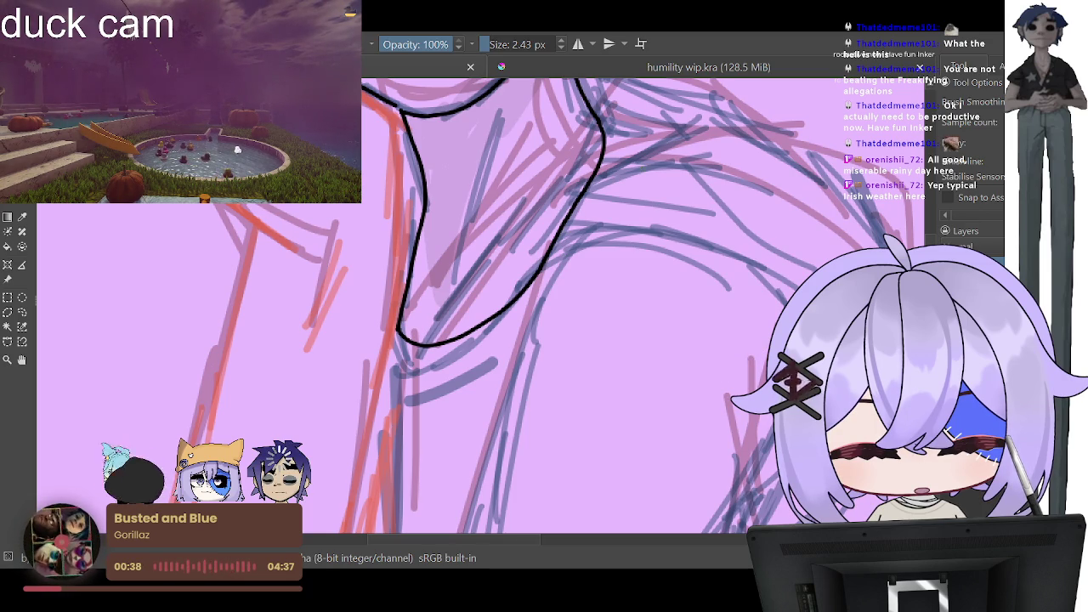
key(1)
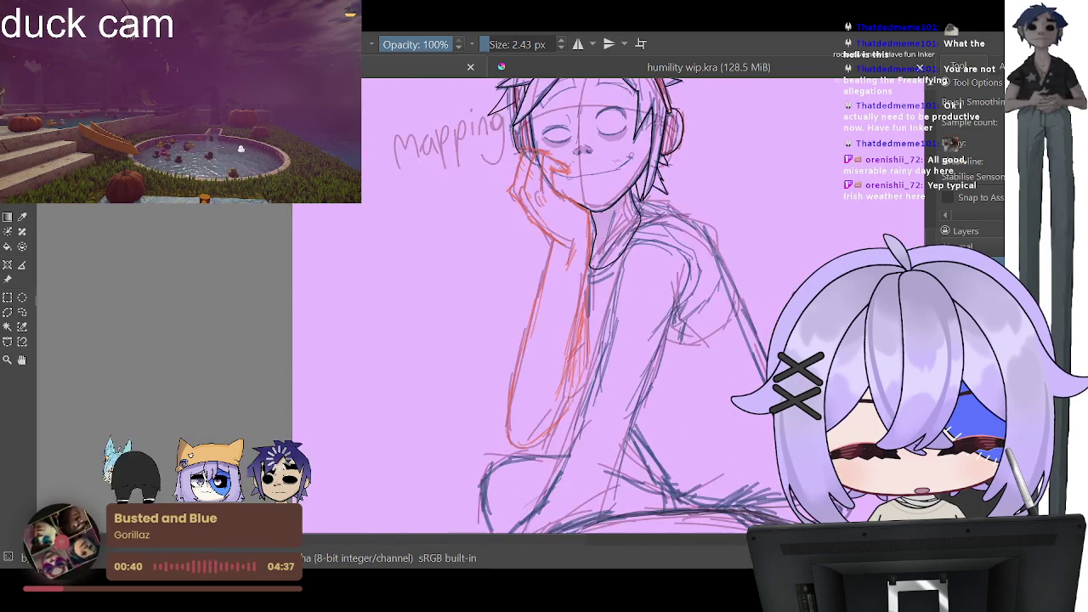
key(1)
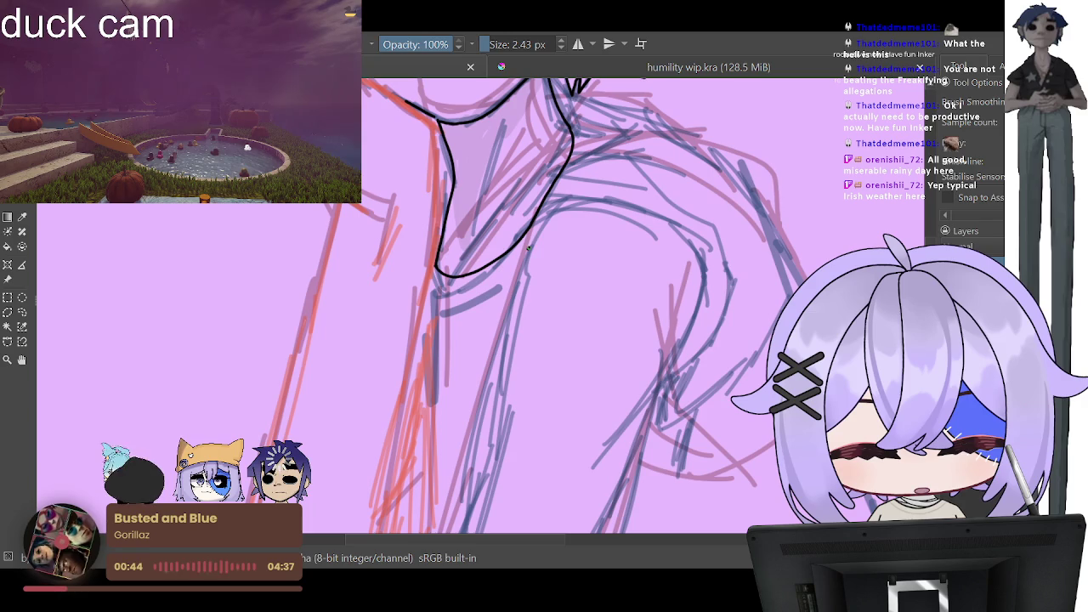
Step: Ink the outer and inner edges of the sleeve fold and close off its tip
drag(639, 255, 691, 329)
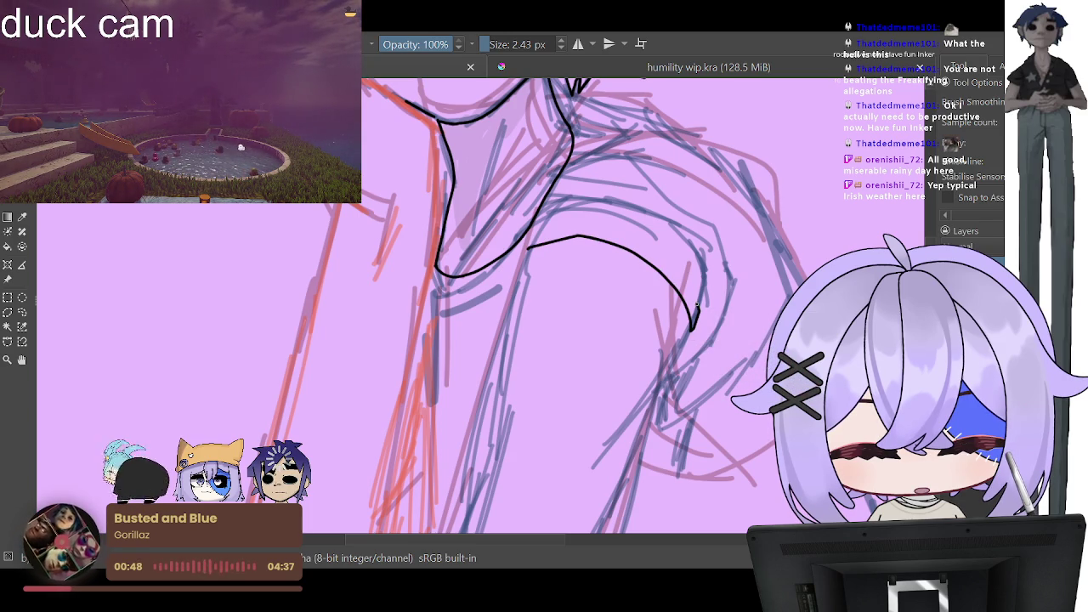
mouse_move(685, 285)
mouse_down()
mouse_move(544, 231)
mouse_move(530, 240)
mouse_up()
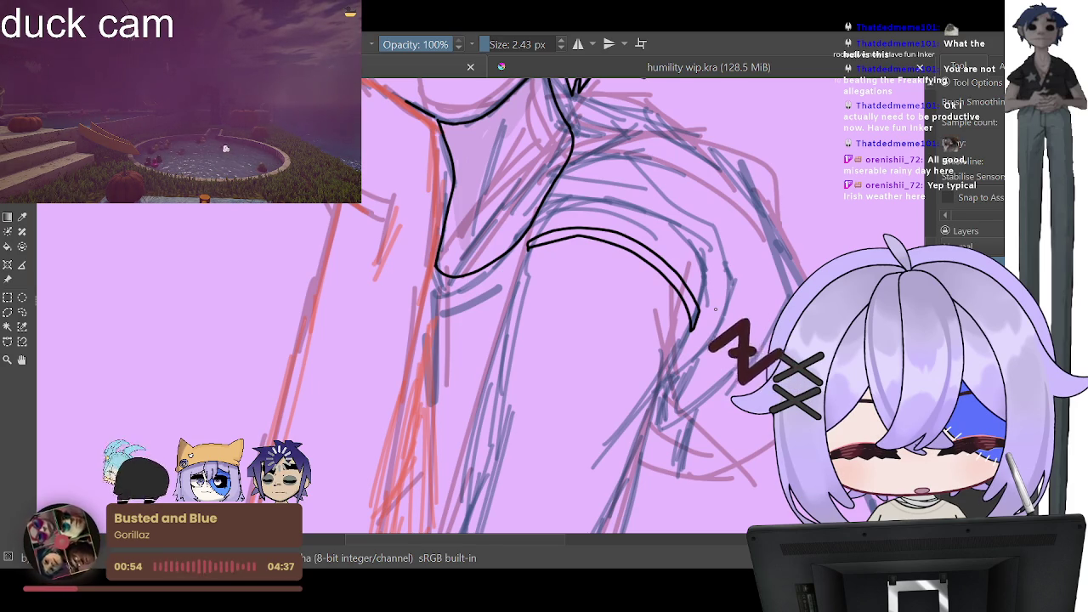
scroll(714, 311, up, 3)
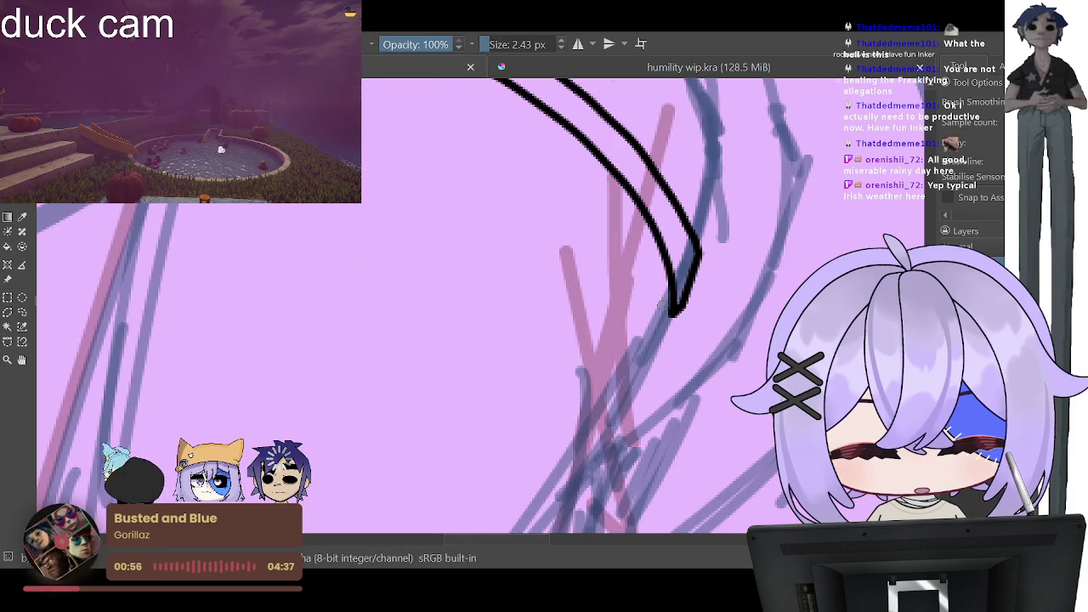
mouse_move(673, 311)
mouse_down()
mouse_move(624, 306)
mouse_move(678, 311)
mouse_up()
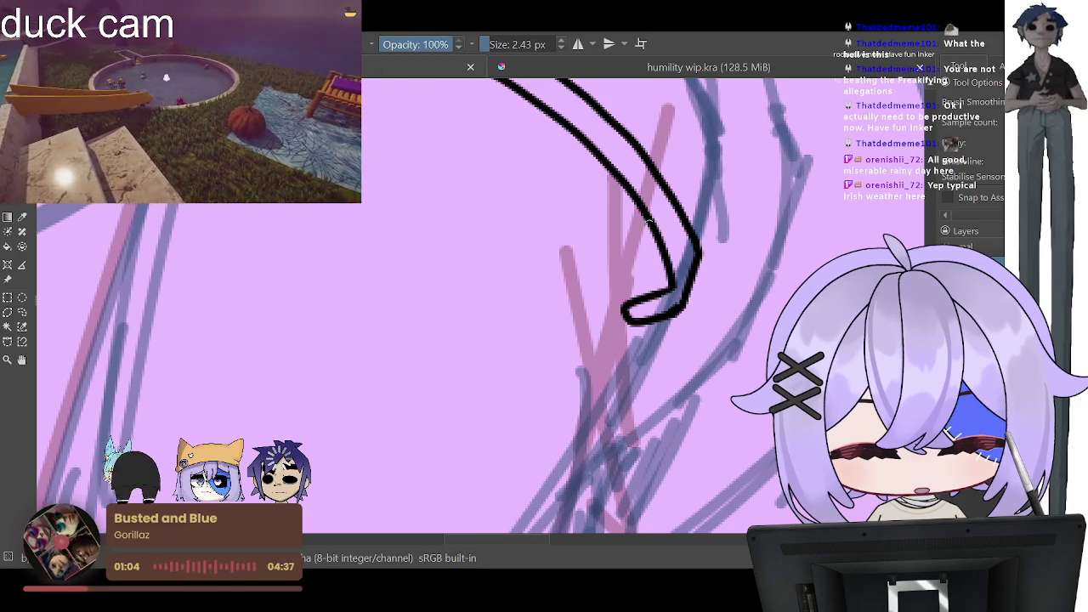
drag(647, 217, 633, 293)
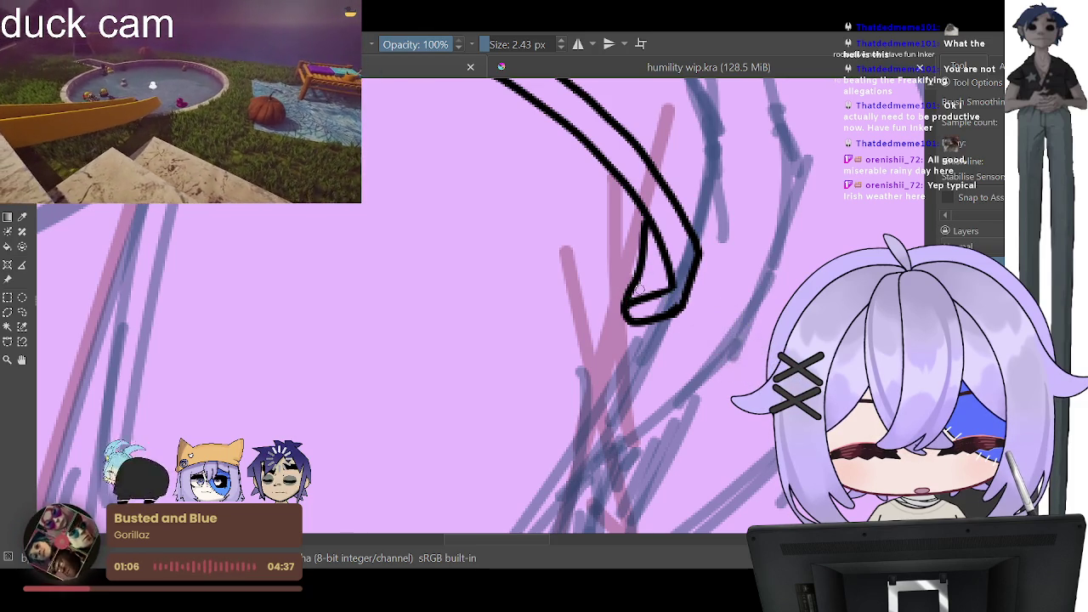
scroll(682, 240, down, 3)
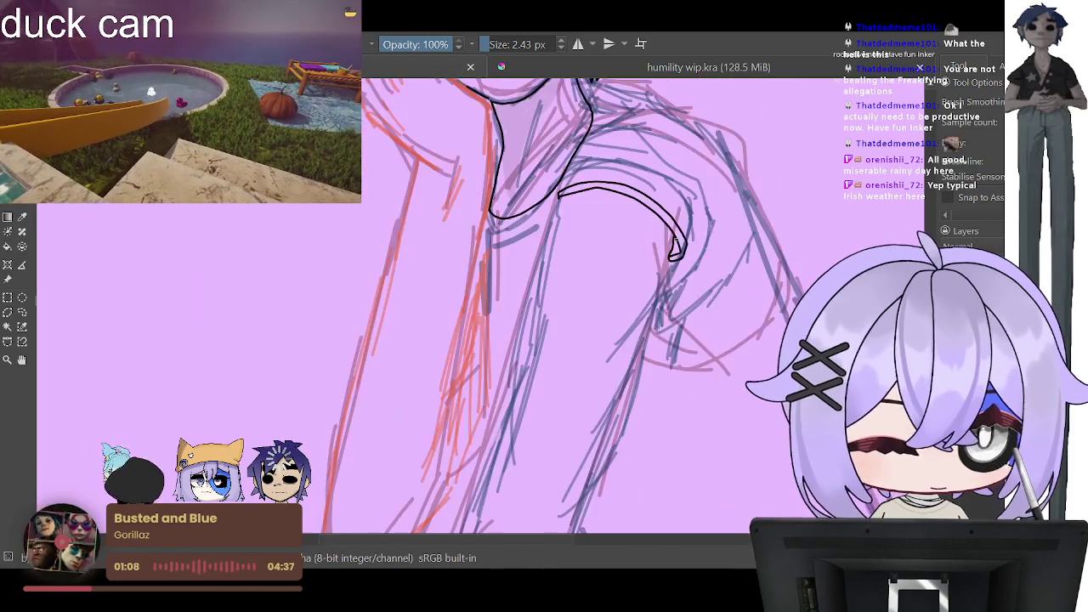
scroll(674, 240, up, 3)
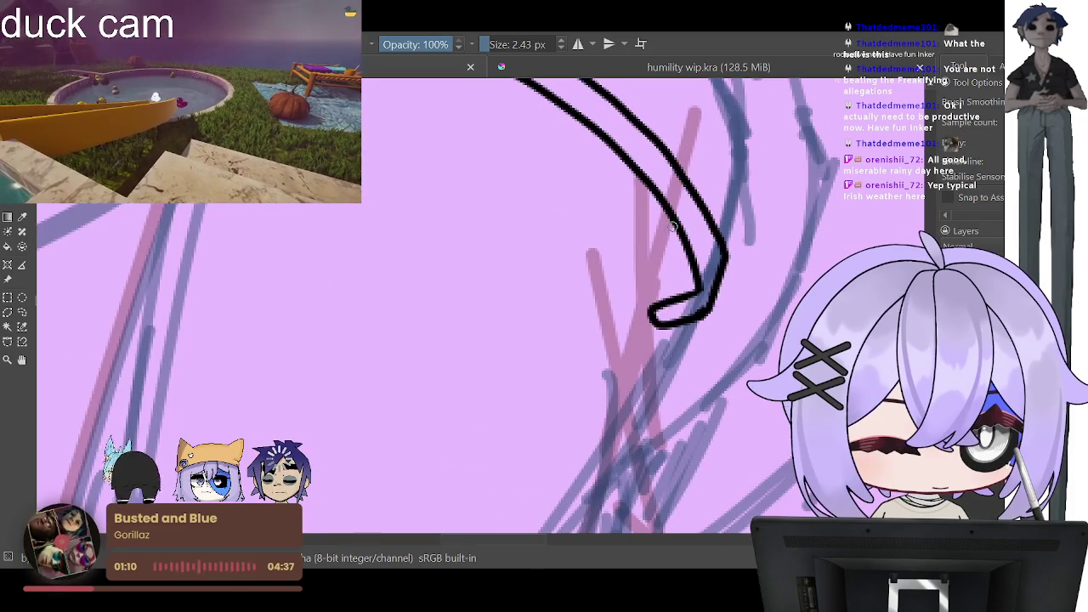
drag(677, 223, 588, 502)
scroll(635, 453, down, 5)
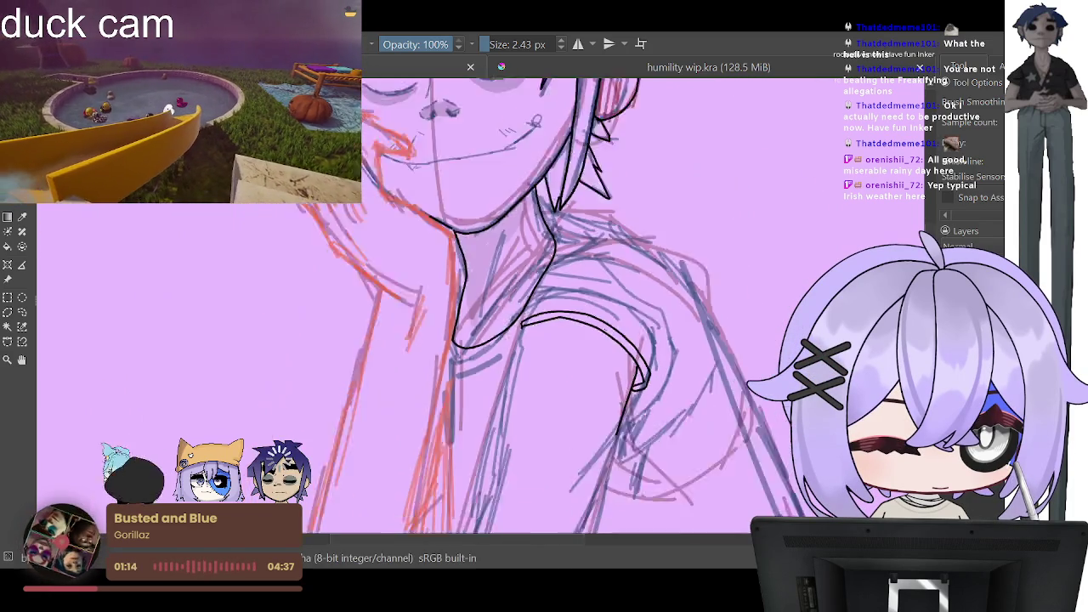
scroll(544, 340, up, 5)
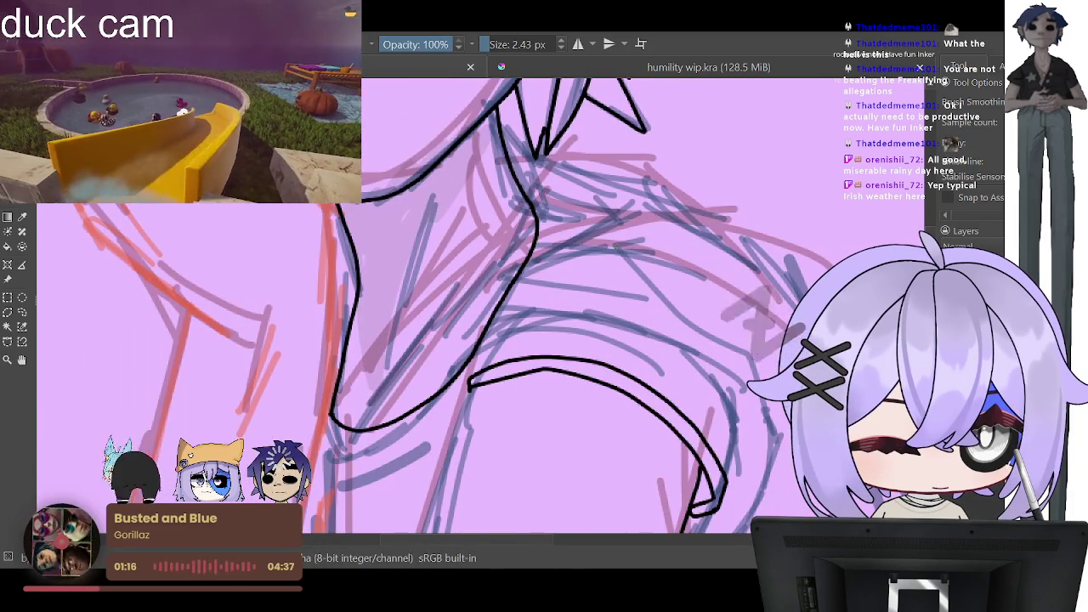
Step: Redraw the neck line beside the collar, ink the collar curve, and begin the shoulder edge
mouse_move(510, 166)
mouse_down()
mouse_move(551, 192)
mouse_move(530, 274)
mouse_up()
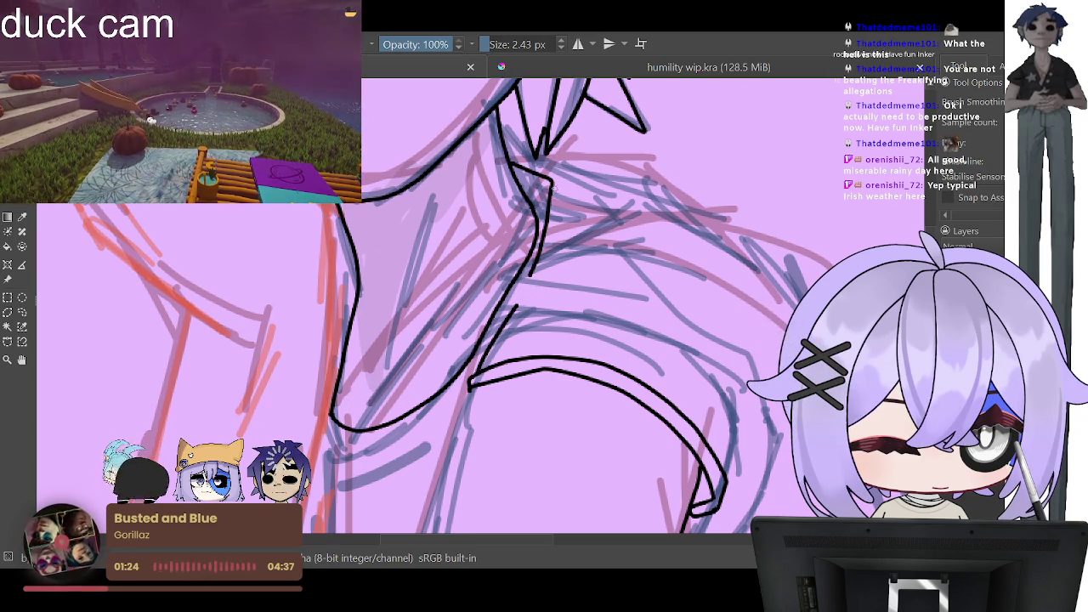
key(ctrl+z)
key(ctrl+z)
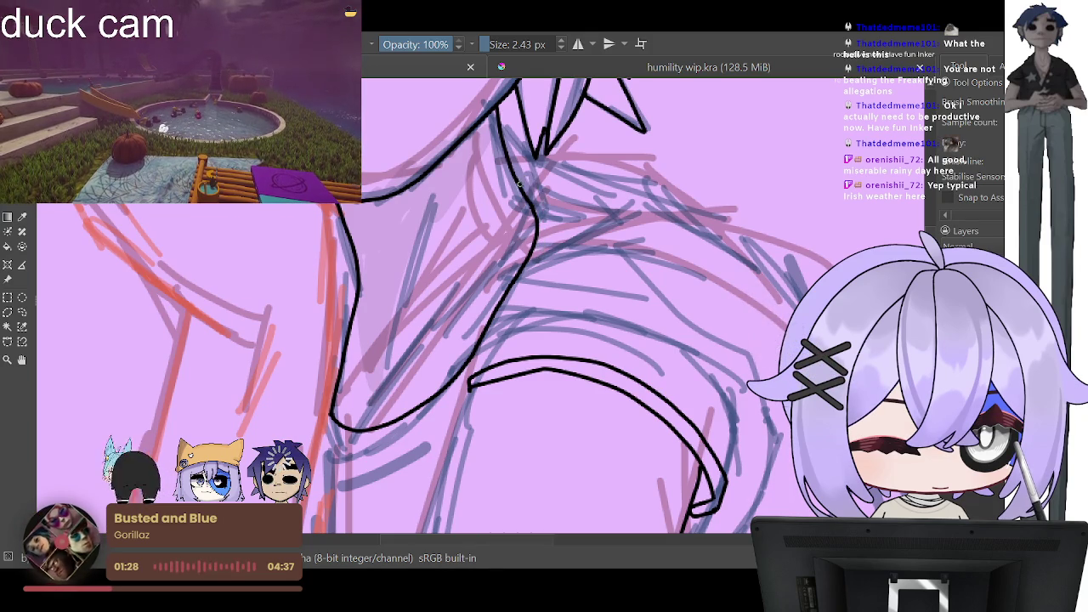
drag(542, 214, 517, 296)
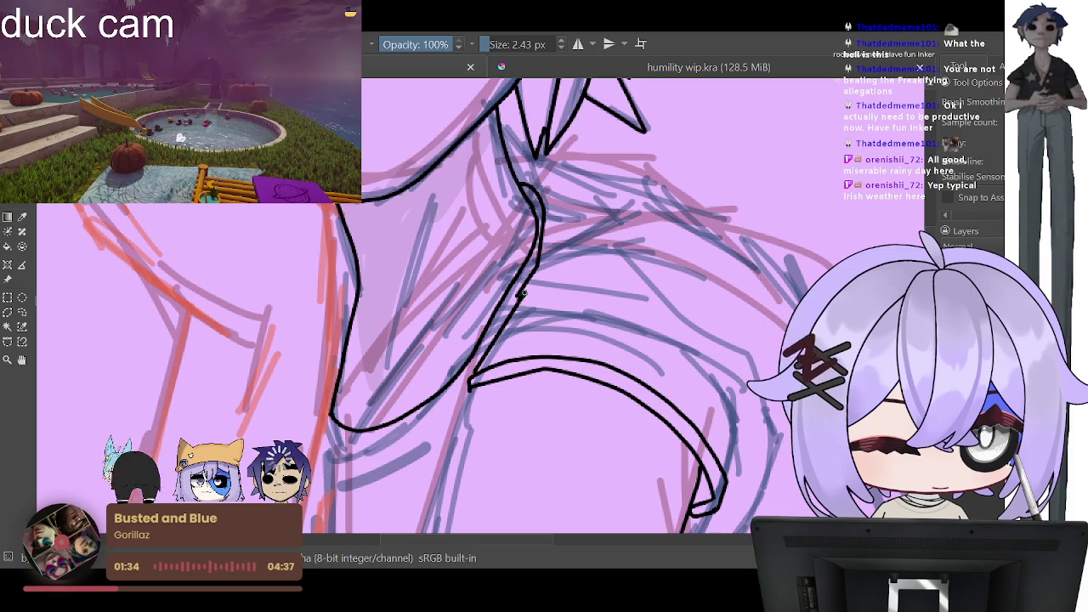
drag(518, 295, 583, 259)
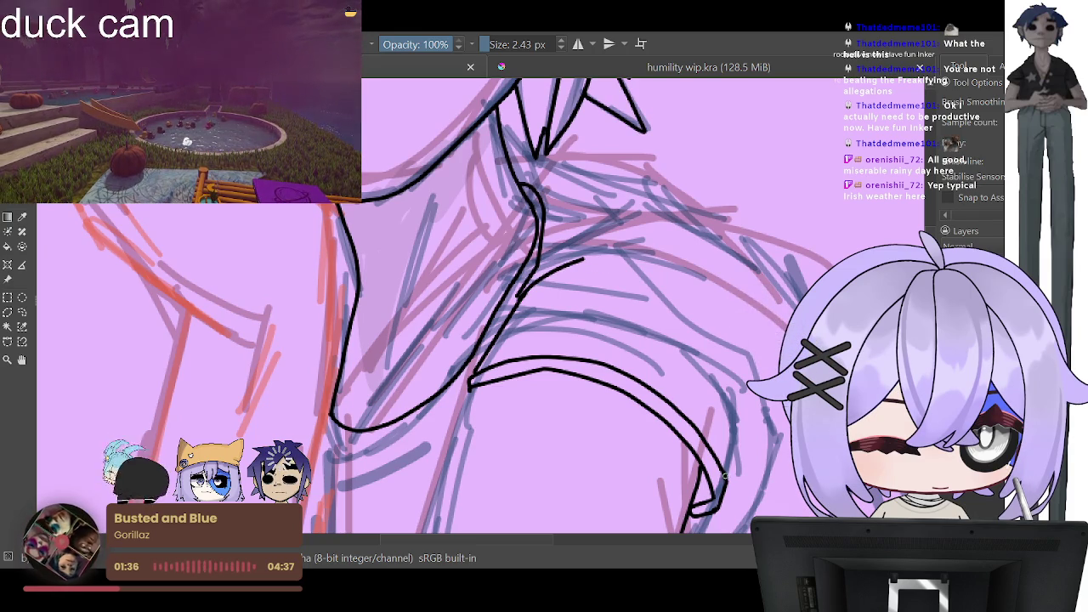
drag(738, 432, 712, 334)
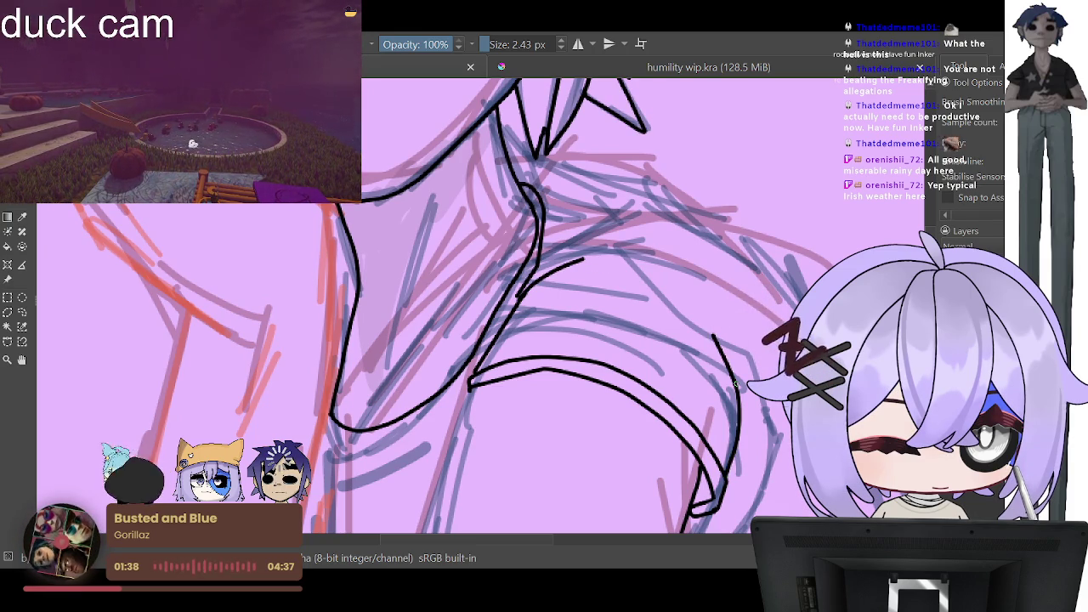
key(minus)
Step: Ink the shoulder line over the blue sketch and extend it downward
key(minus)
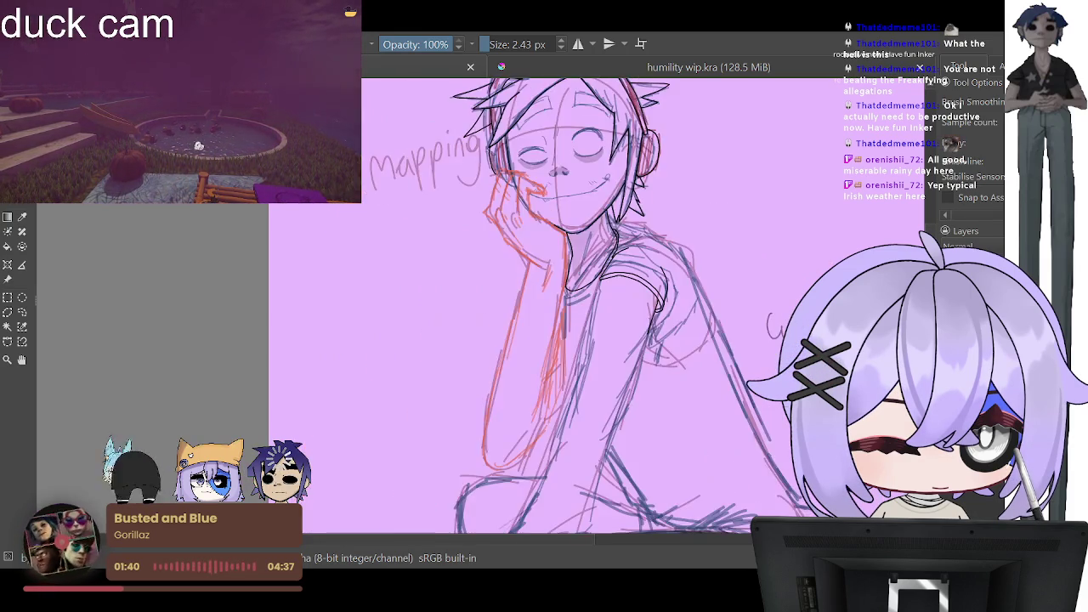
key(minus)
key(minus)
key(plus)
key(plus)
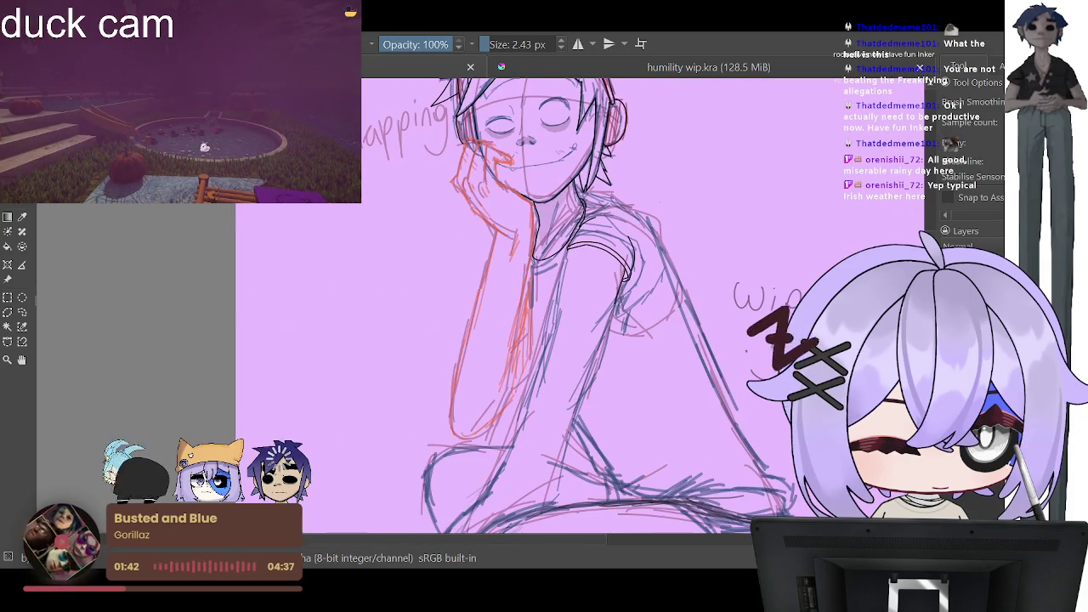
key(plus)
key(plus)
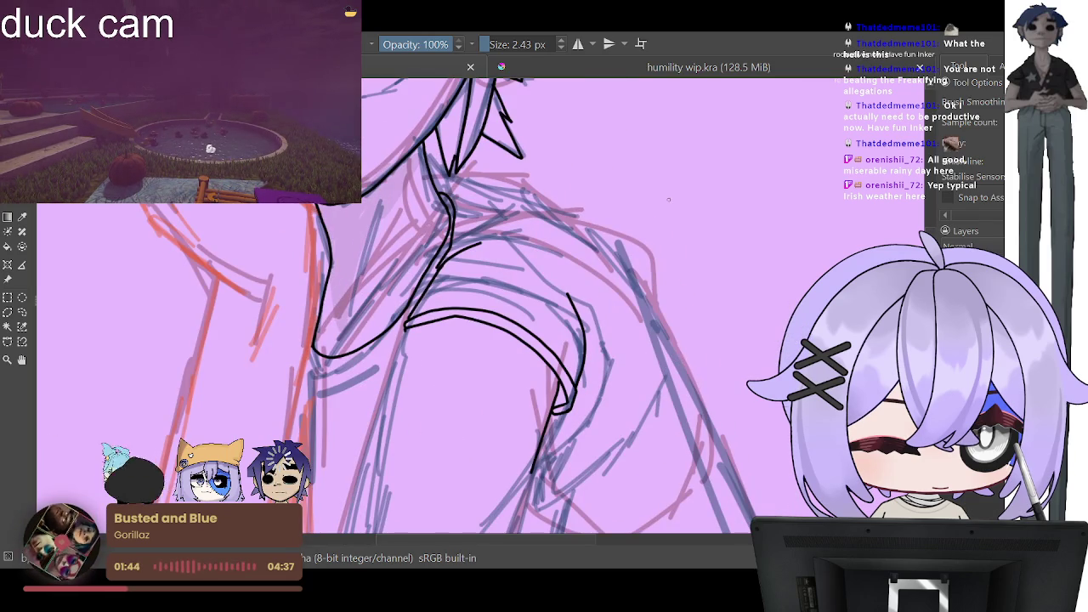
drag(450, 197, 583, 240)
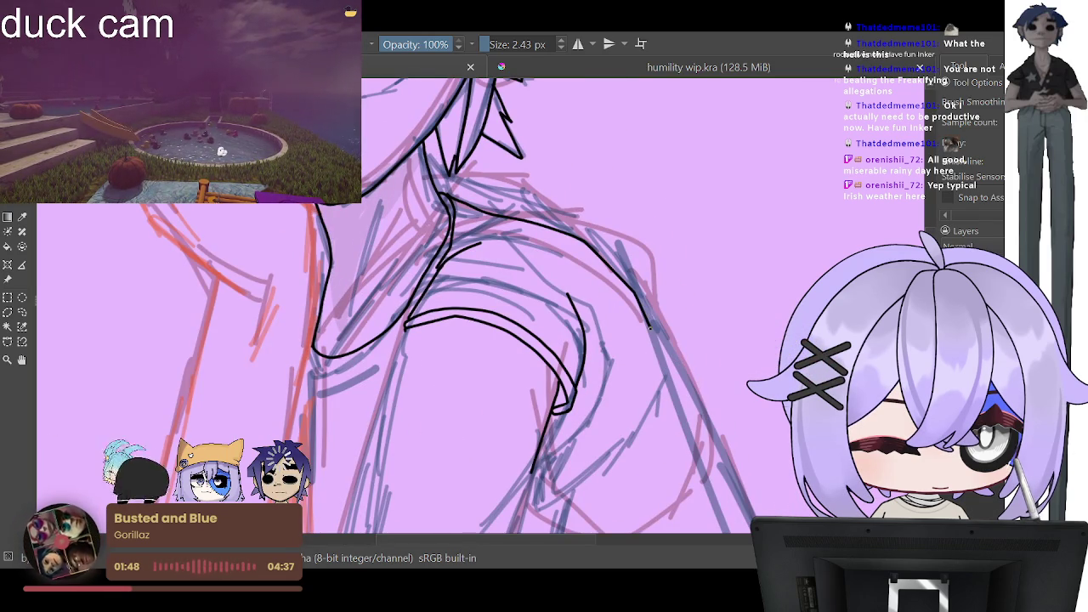
drag(650, 328, 735, 497)
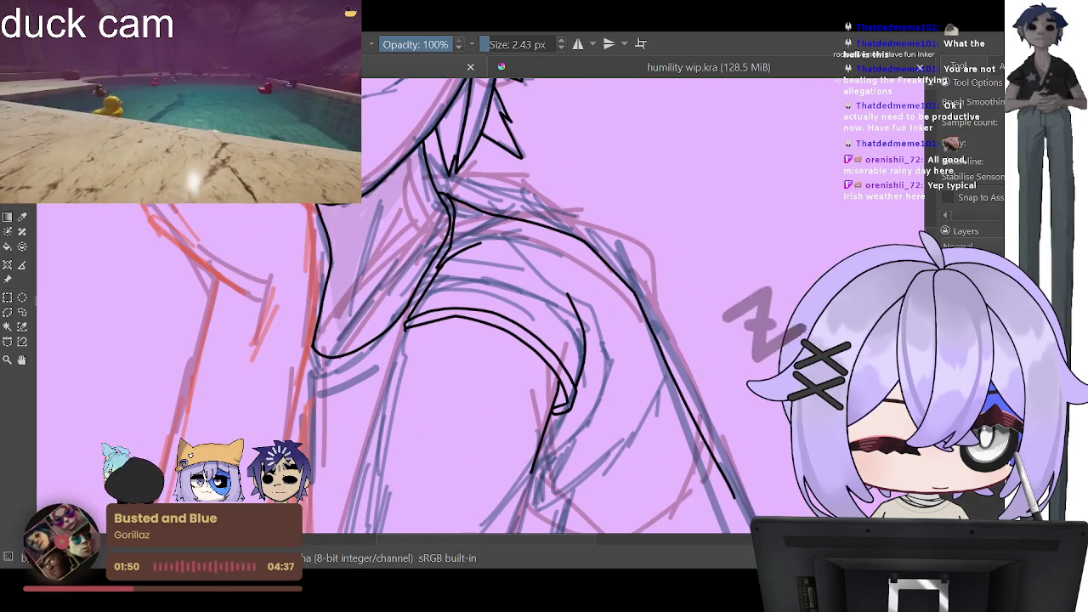
key(minus)
key(minus)
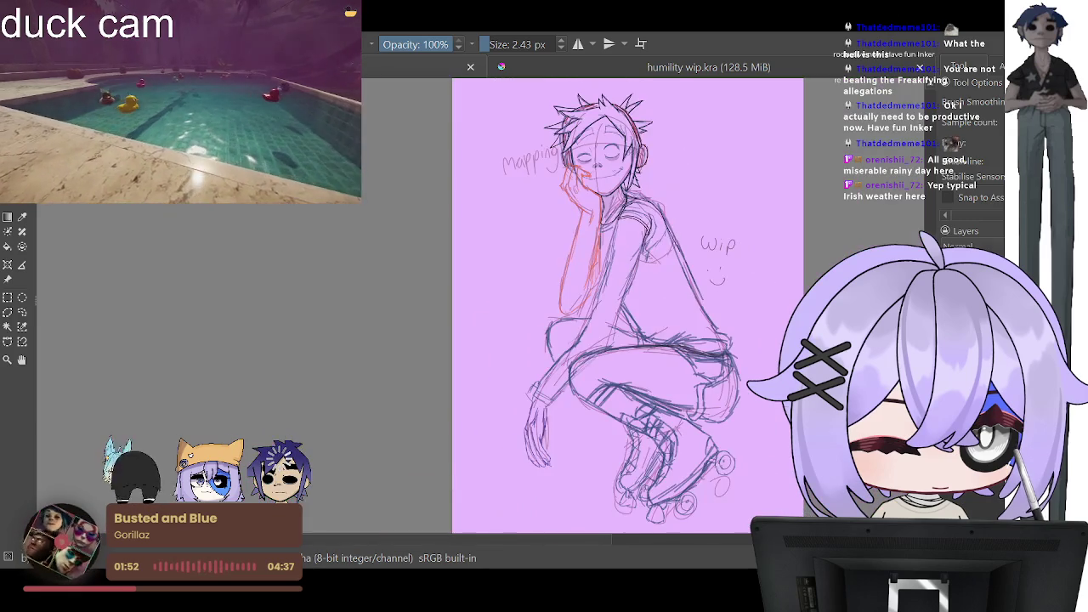
key(plus)
key(plus)
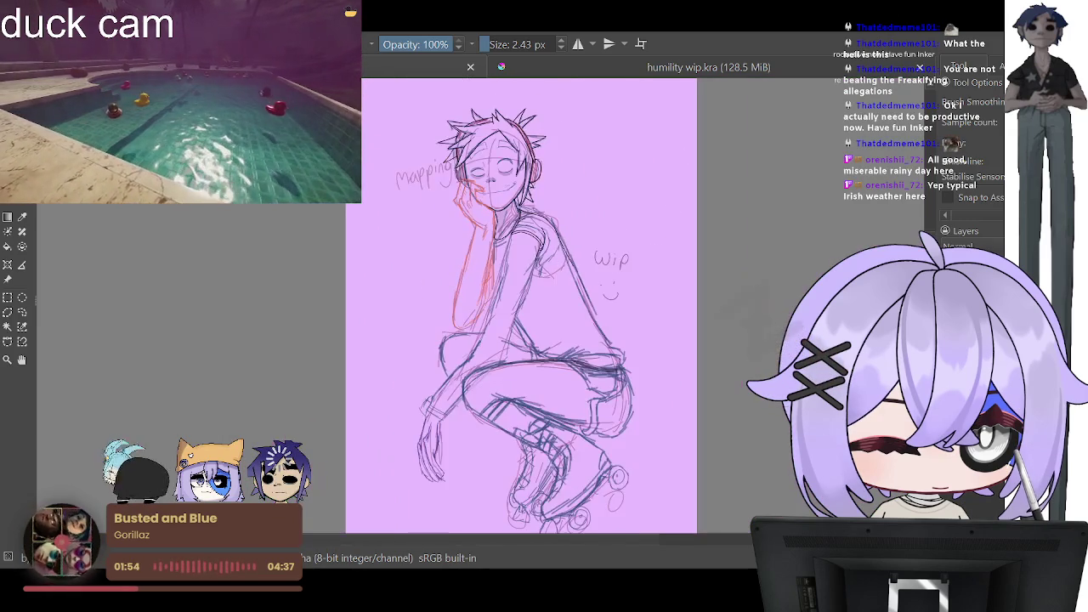
scroll(551, 246, up, 1)
scroll(552, 247, up, 1)
scroll(551, 247, up, 2)
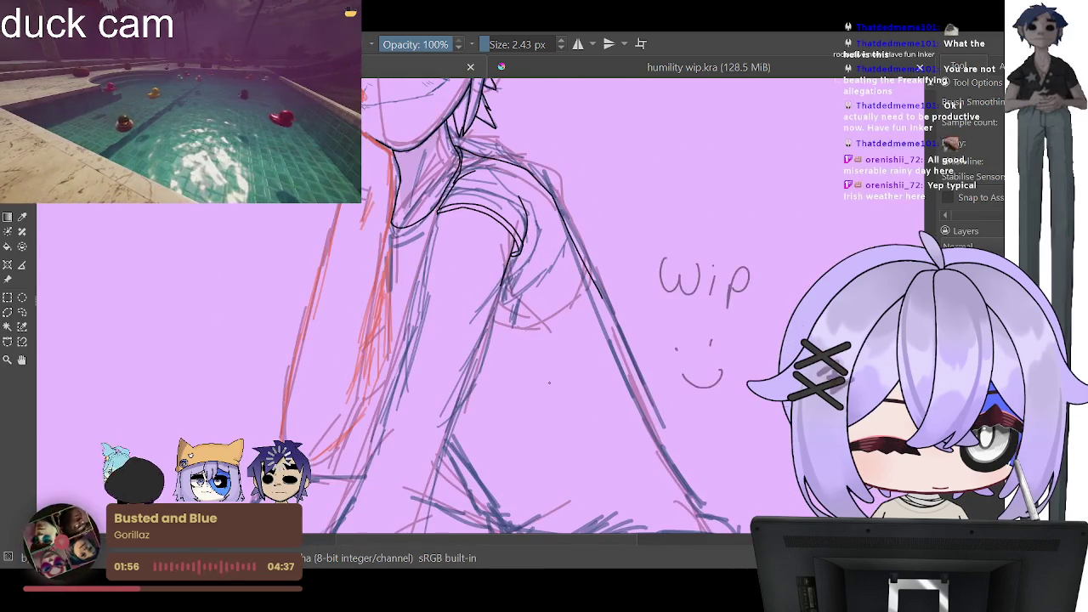
scroll(549, 383, up, 1)
scroll(536, 255, down, 3)
scroll(527, 159, up, 3)
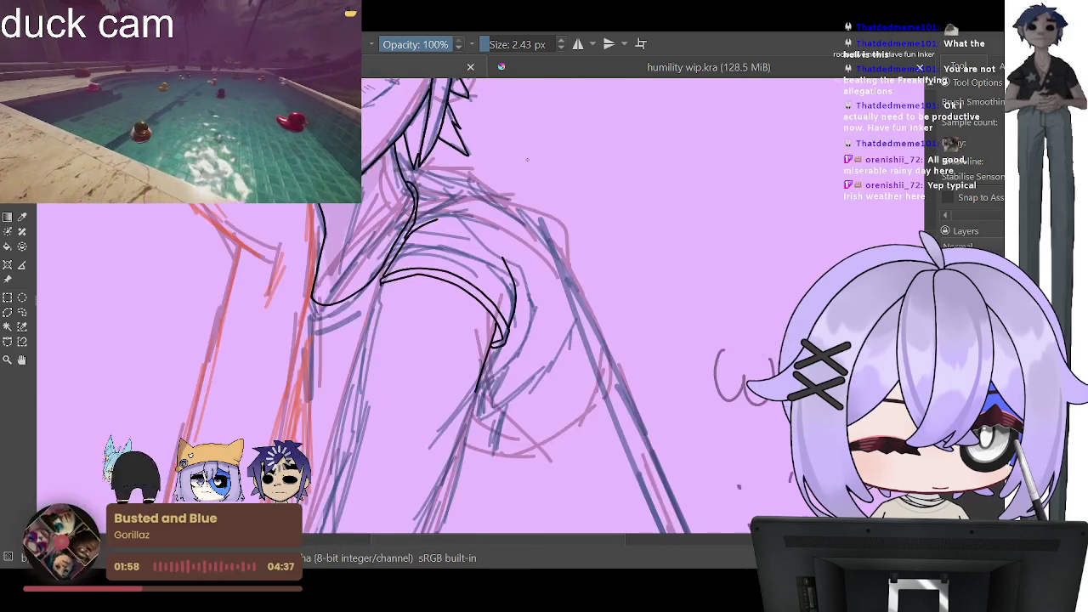
scroll(527, 159, up, 1)
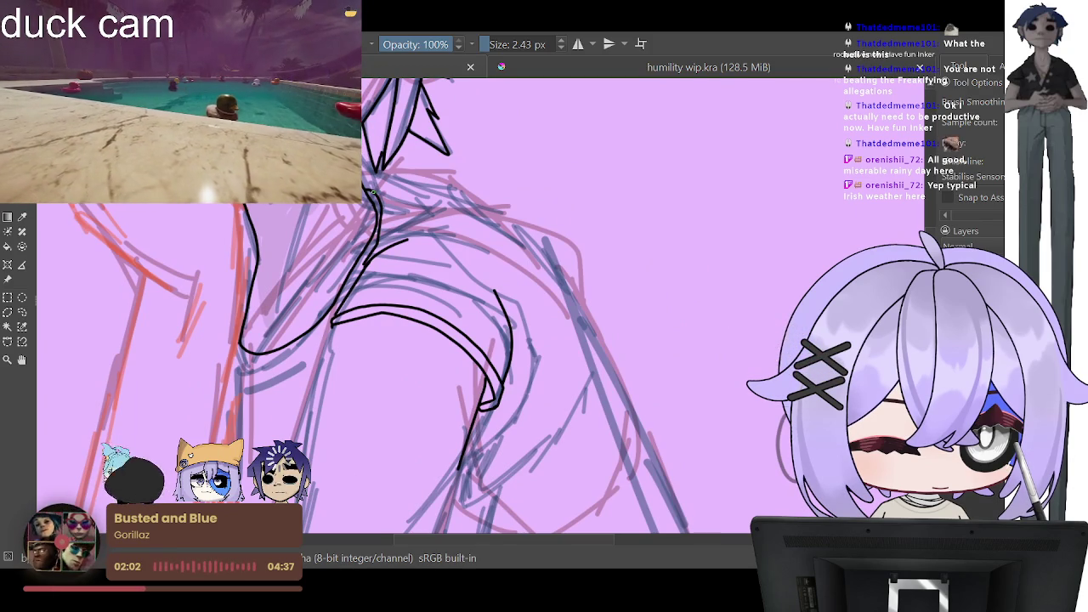
Step: Trace the sleeve edge in a long black line down the arm, plus another shoulder stroke
mouse_move(442, 217)
mouse_down()
mouse_move(510, 234)
mouse_move(578, 334)
mouse_up()
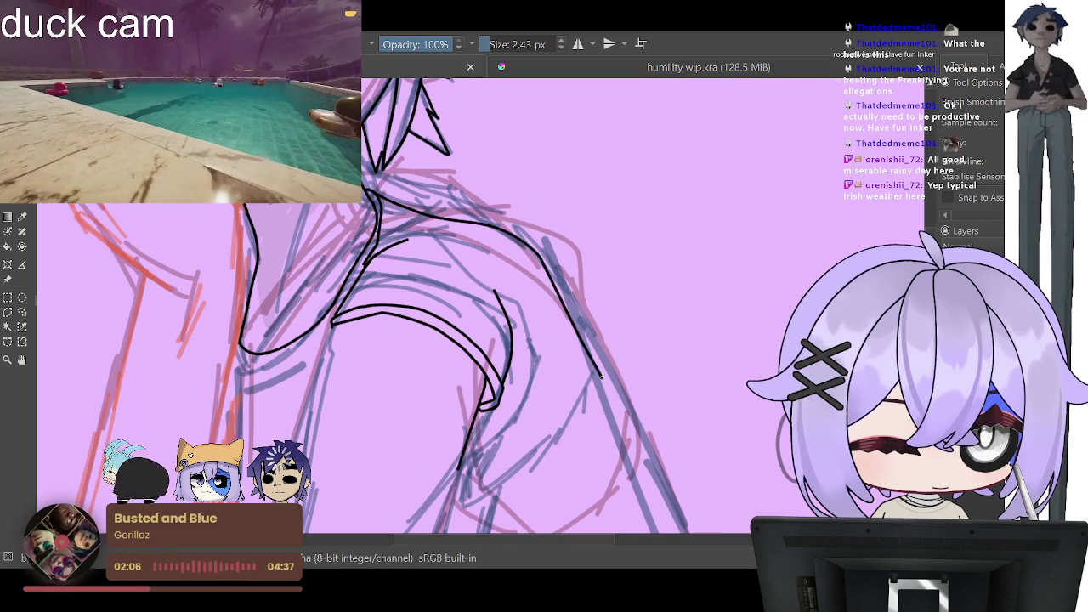
drag(656, 484, 684, 531)
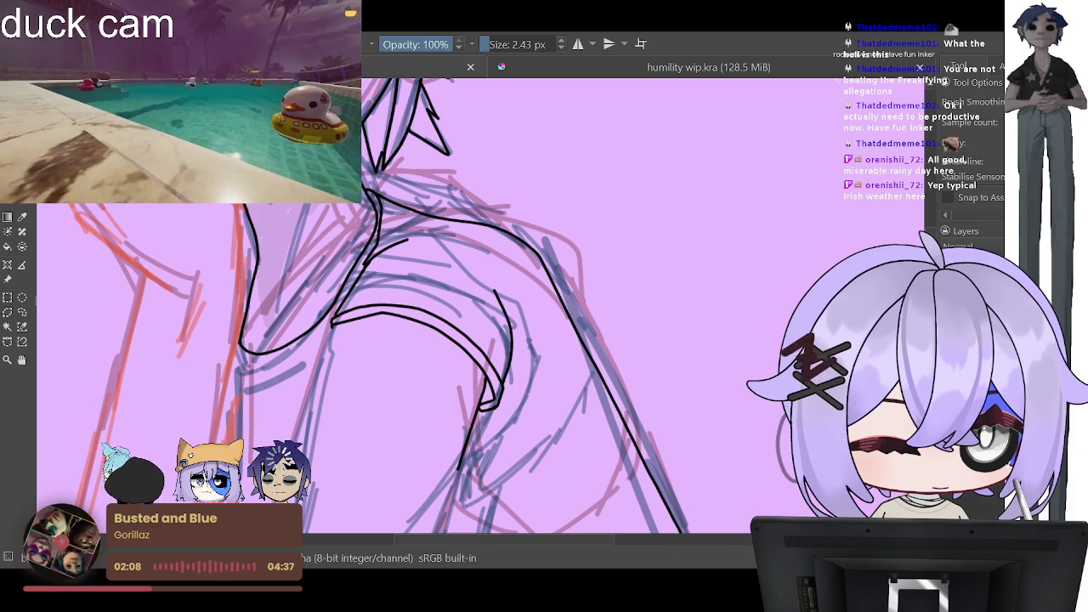
scroll(510, 306, down, 5)
scroll(510, 306, up, 3)
scroll(510, 306, up, 3)
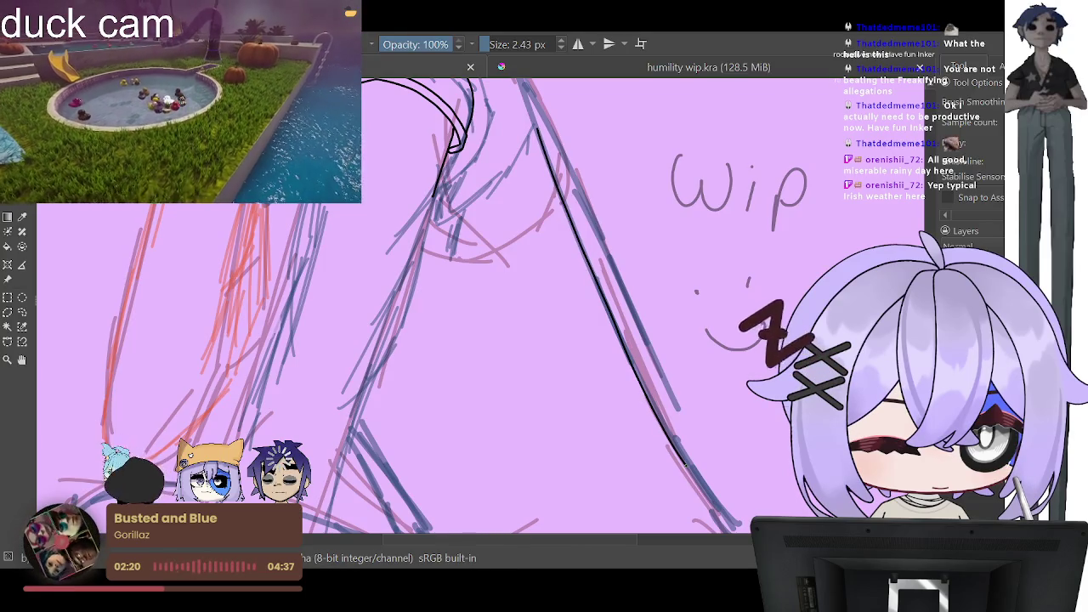
drag(628, 361, 735, 529)
scroll(781, 279, up, 2)
scroll(781, 279, up, 2)
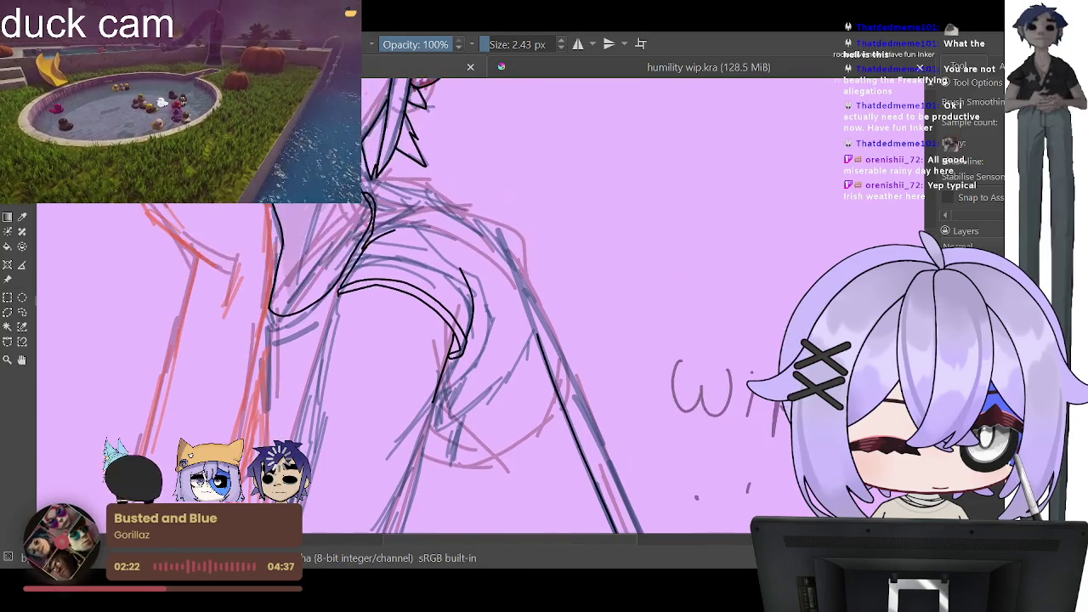
scroll(781, 279, up, 1)
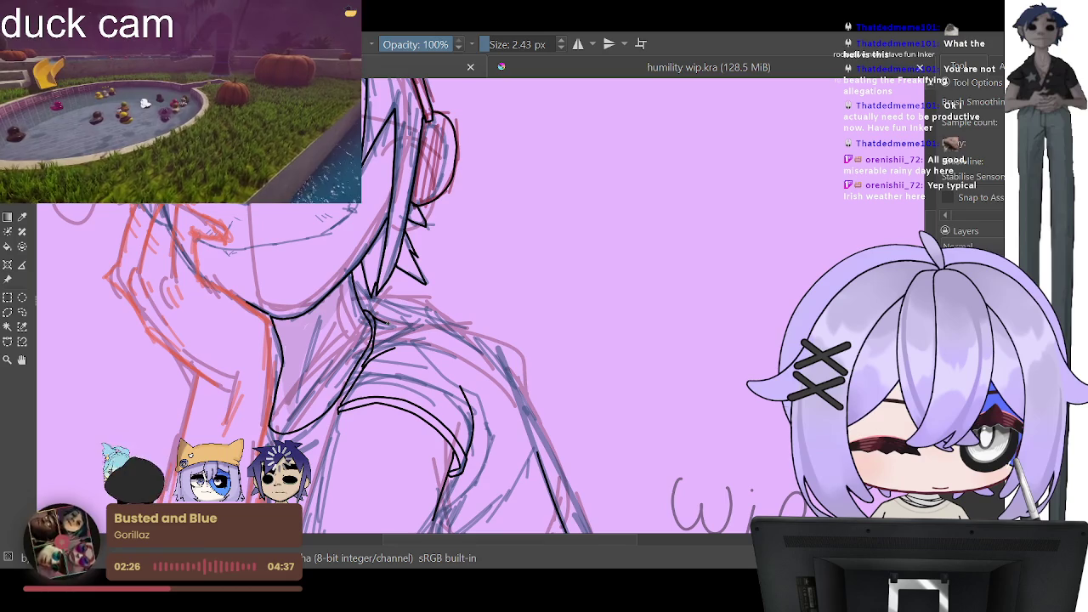
mouse_move(384, 323)
mouse_down()
mouse_move(513, 398)
mouse_move(527, 432)
mouse_up()
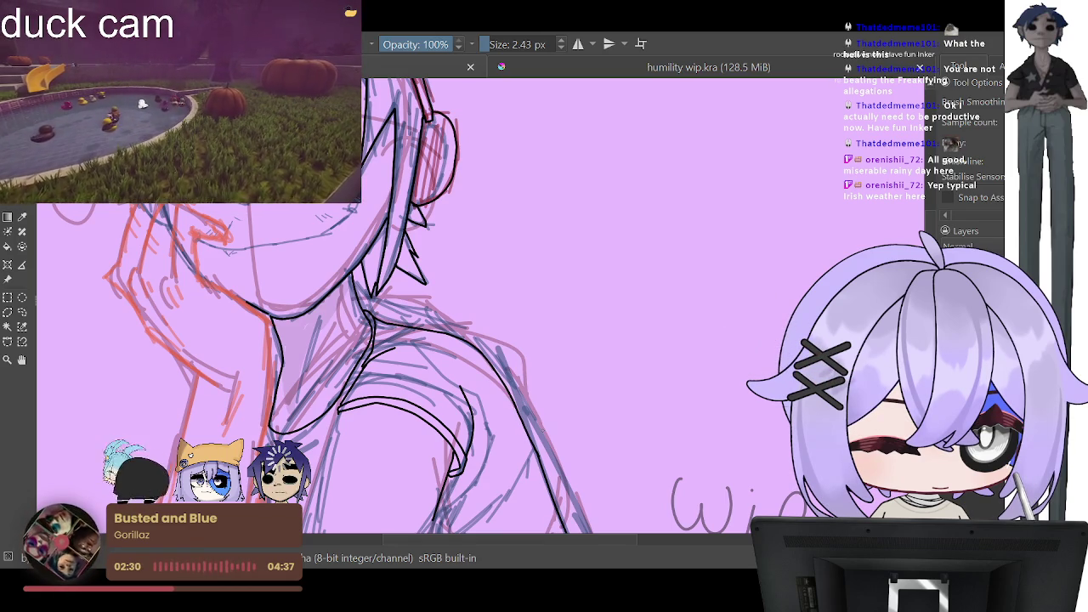
key(minus)
key(minus)
key(minus)
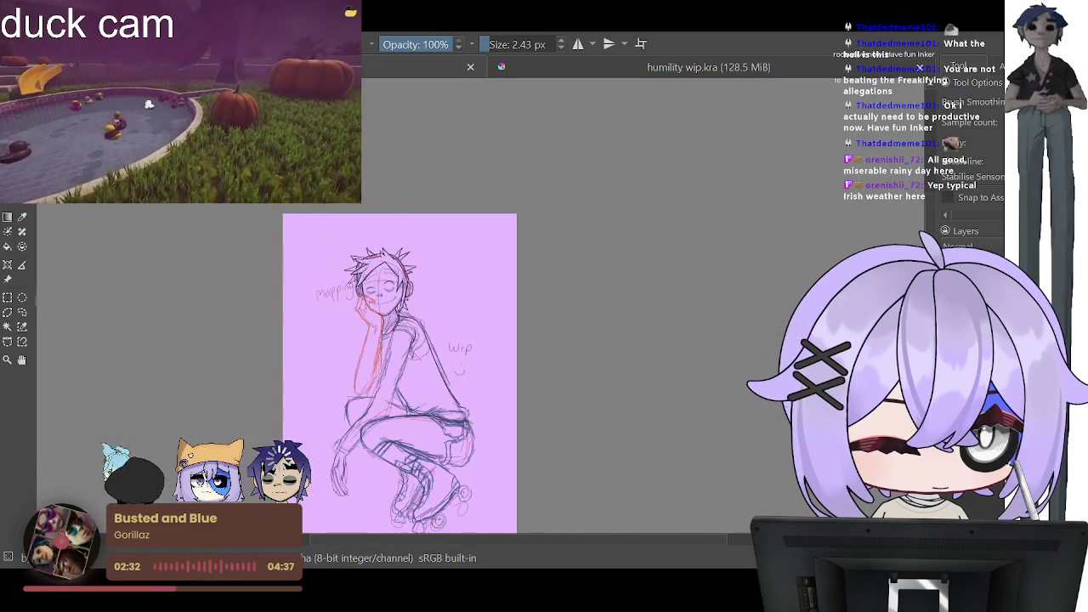
key(plus)
key(plus)
key(plus)
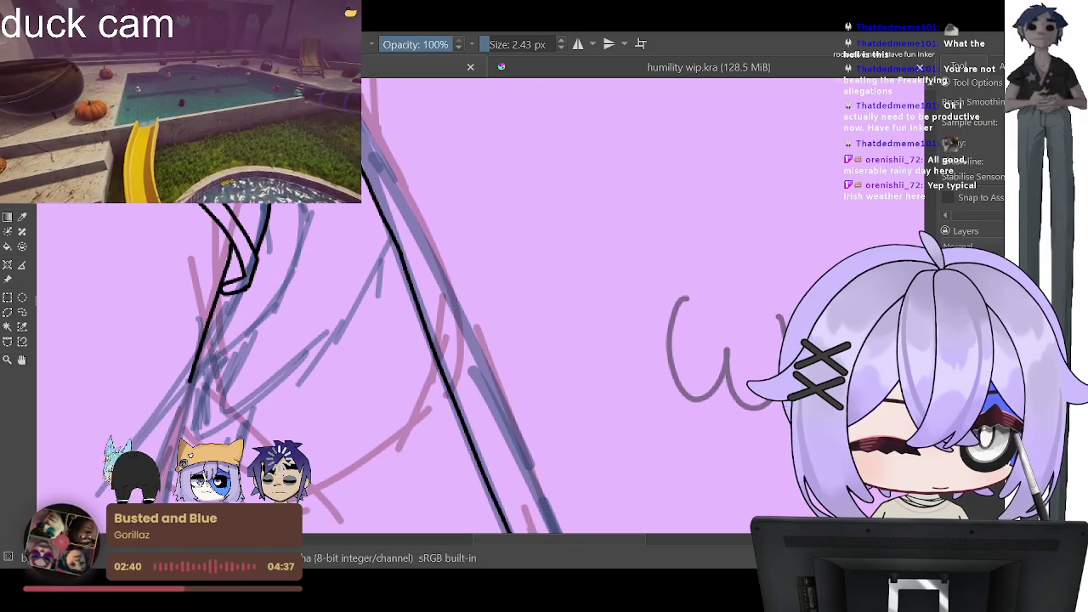
key(minus)
key(minus)
key(minus)
key(plus)
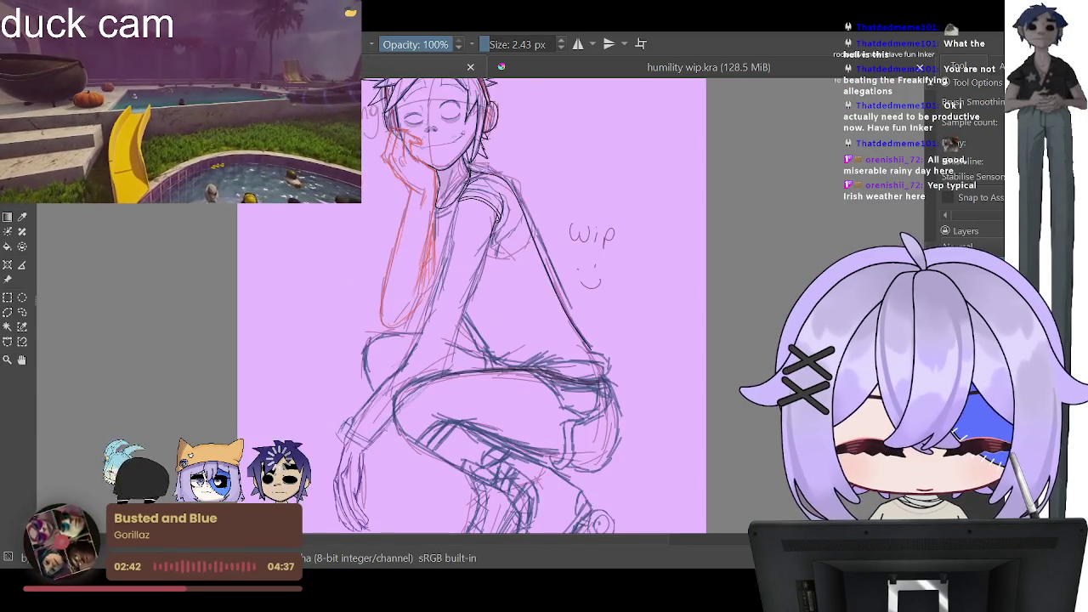
key(plus)
key(minus)
key(minus)
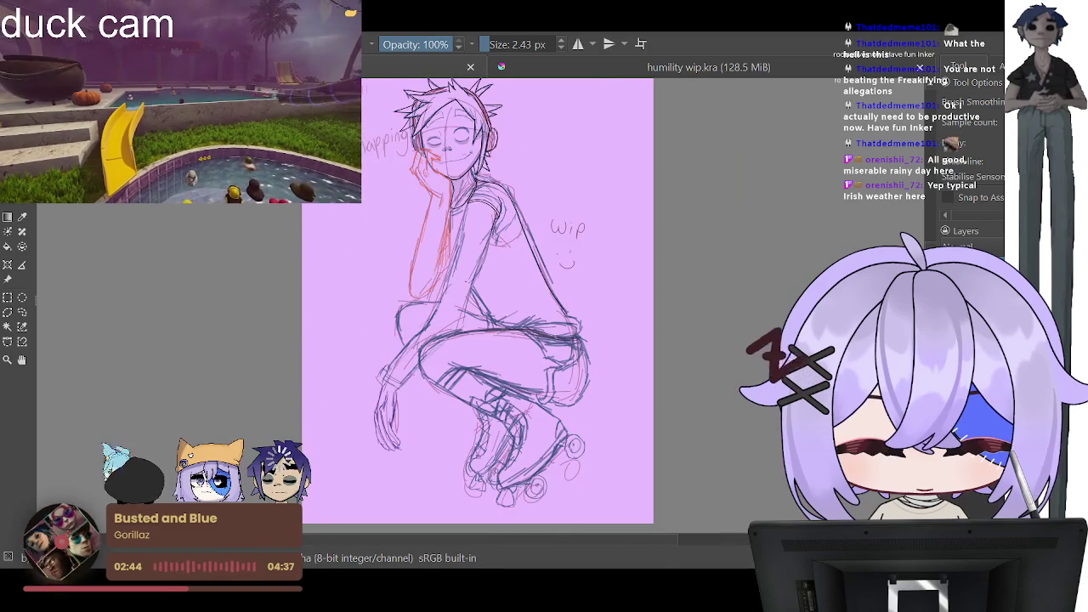
key(plus)
key(minus)
key(minus)
key(plus)
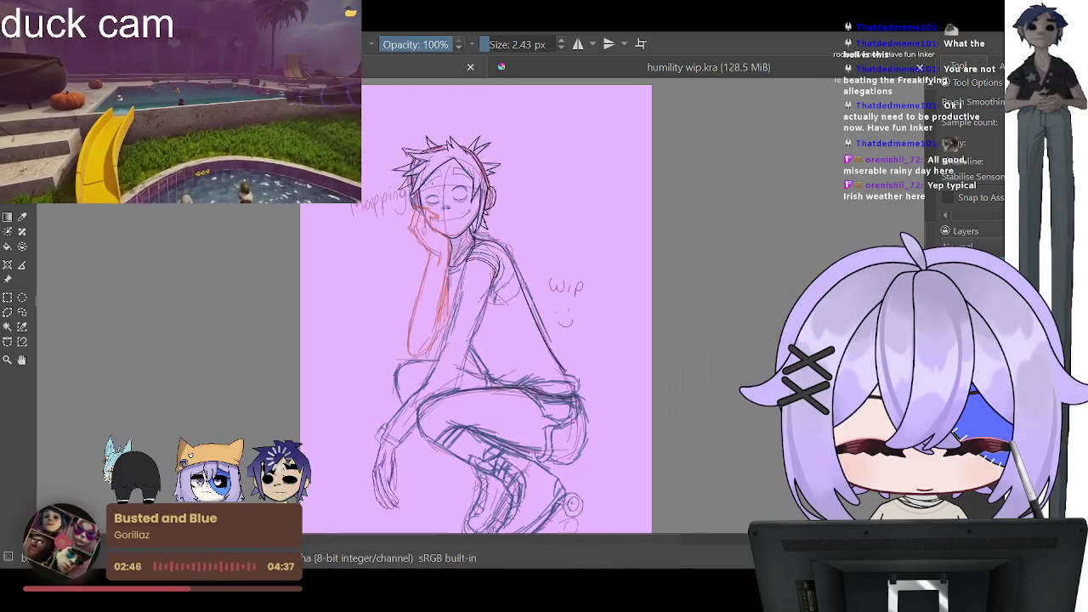
key(plus)
key(plus)
key(minus)
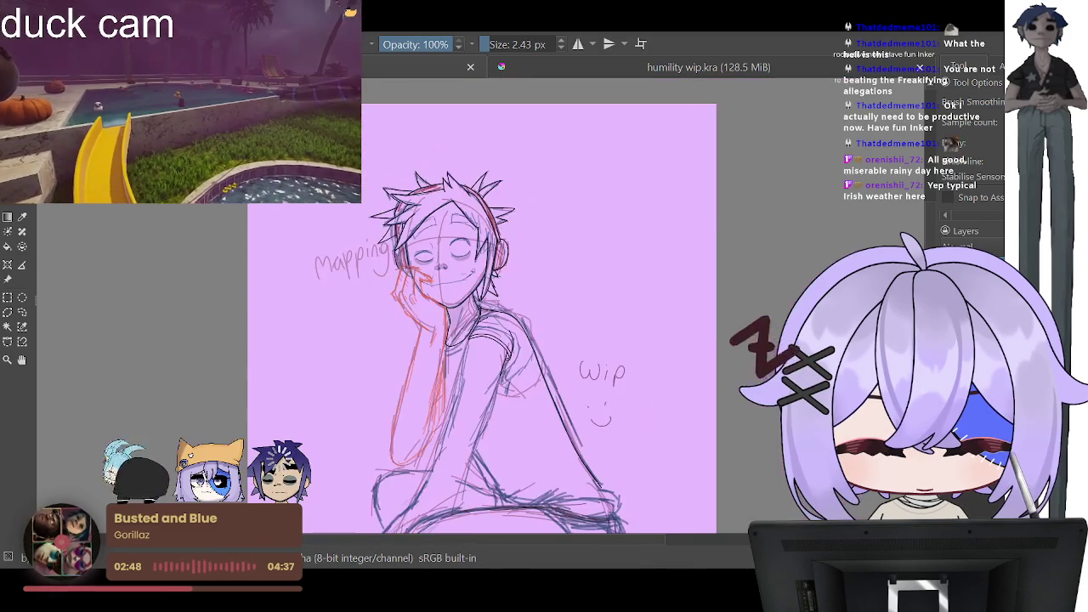
key(plus)
key(plus)
key(plus)
key(plus)
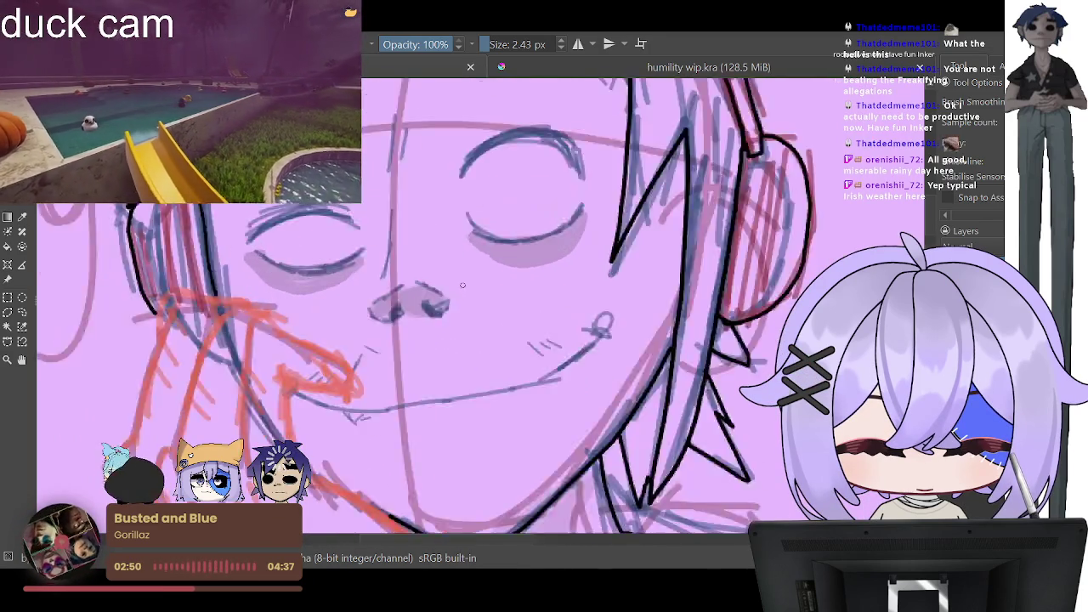
key(minus)
key(minus)
key(minus)
key(minus)
key(minus)
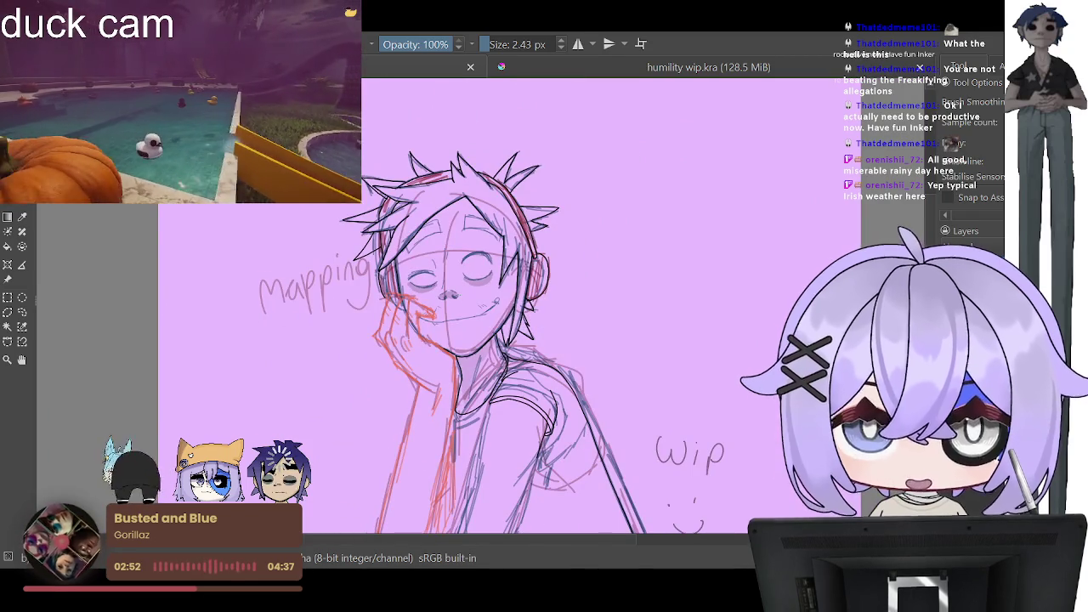
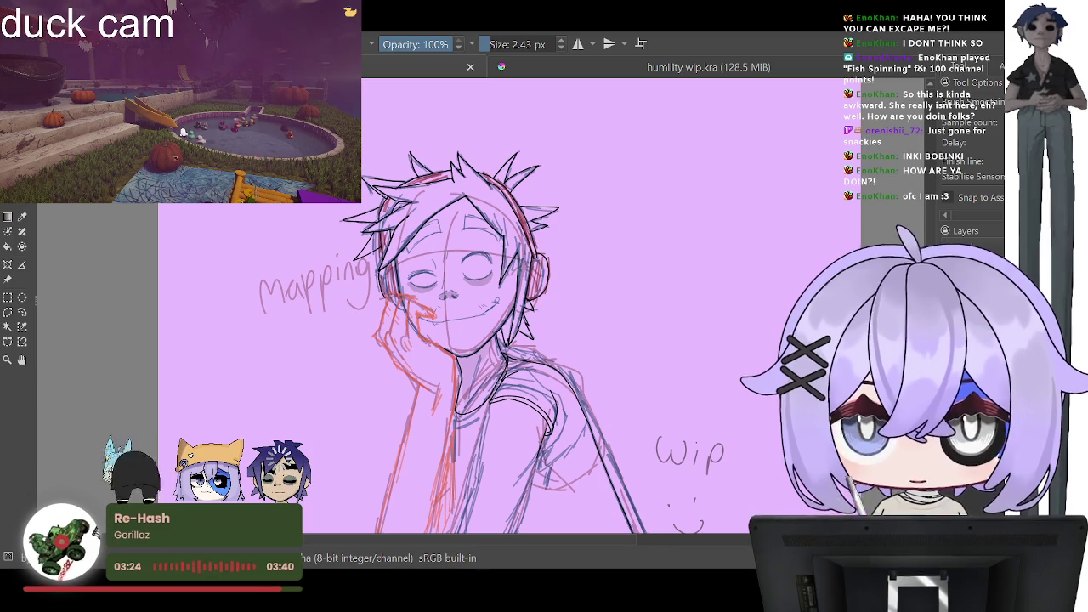
Step: Ink the first black line from the sleeve down along the arm
key(minus)
key(minus)
key(minus)
key(minus)
key(plus)
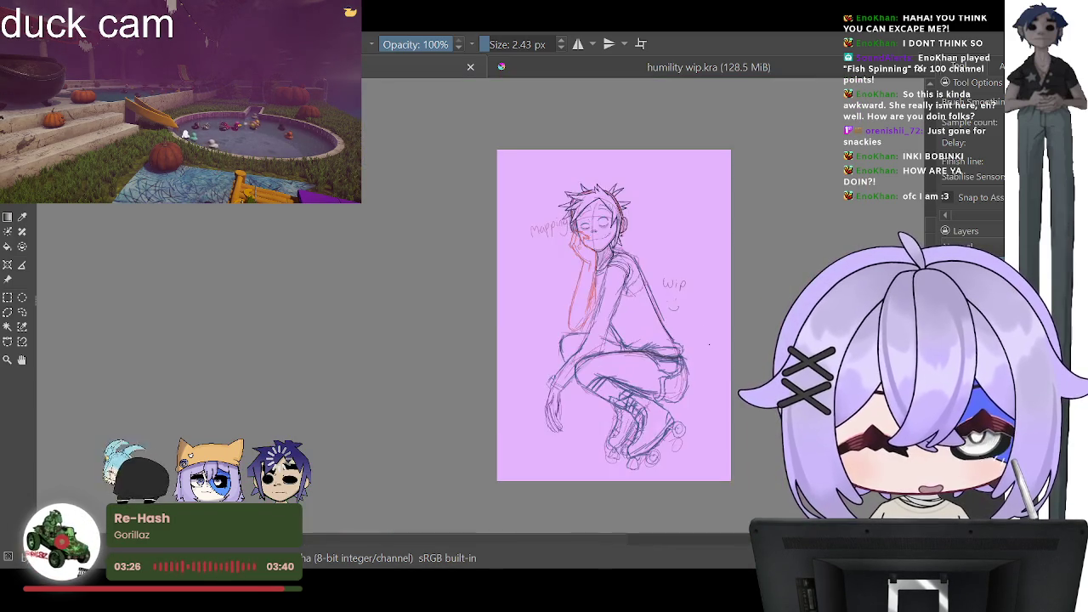
key(plus)
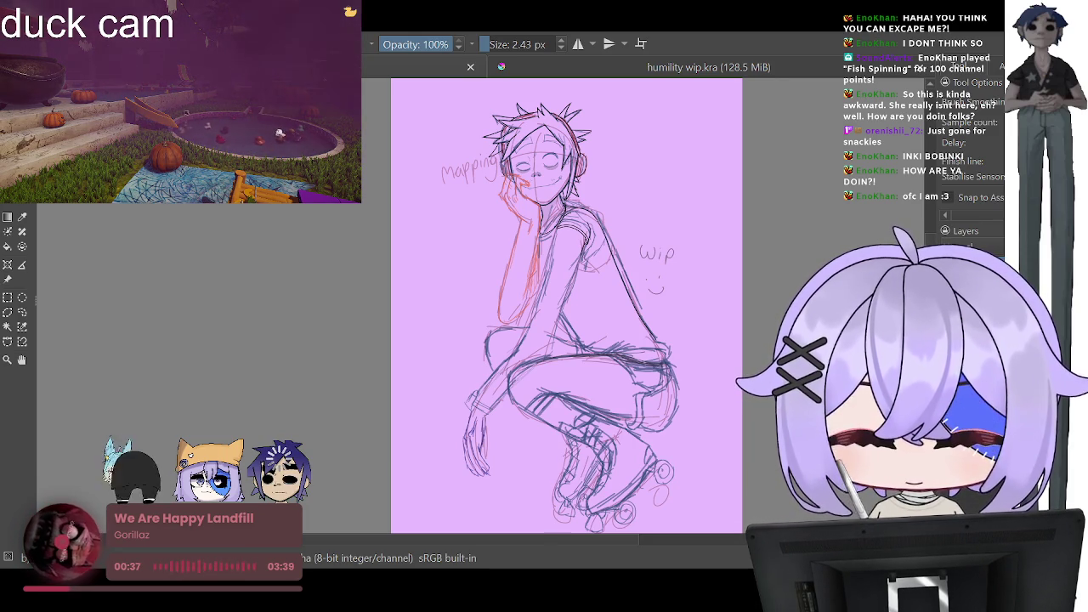
scroll(615, 156, up, 1)
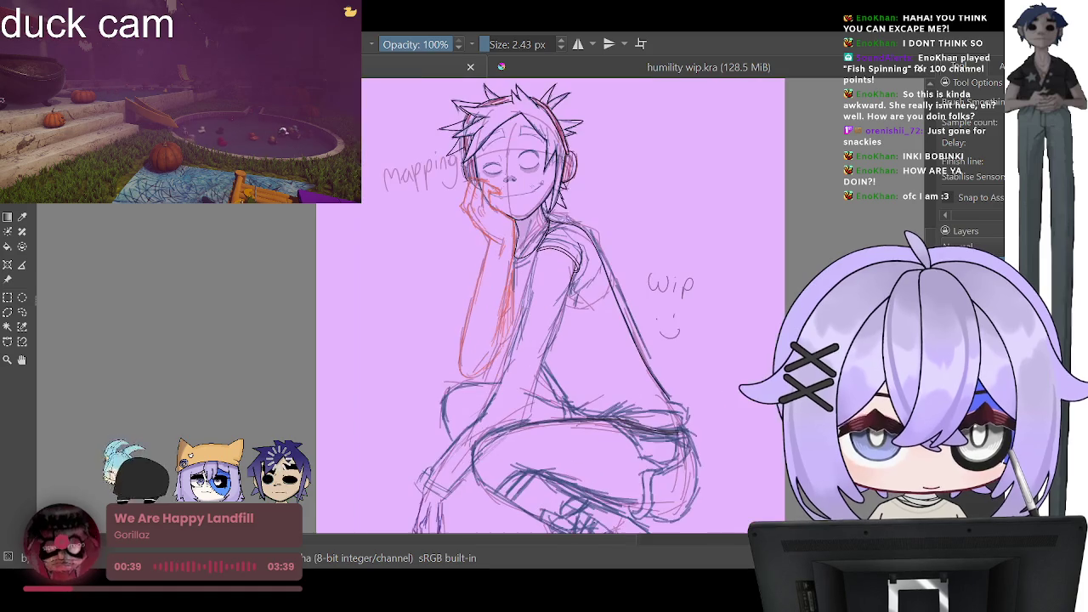
scroll(496, 284, down, 1)
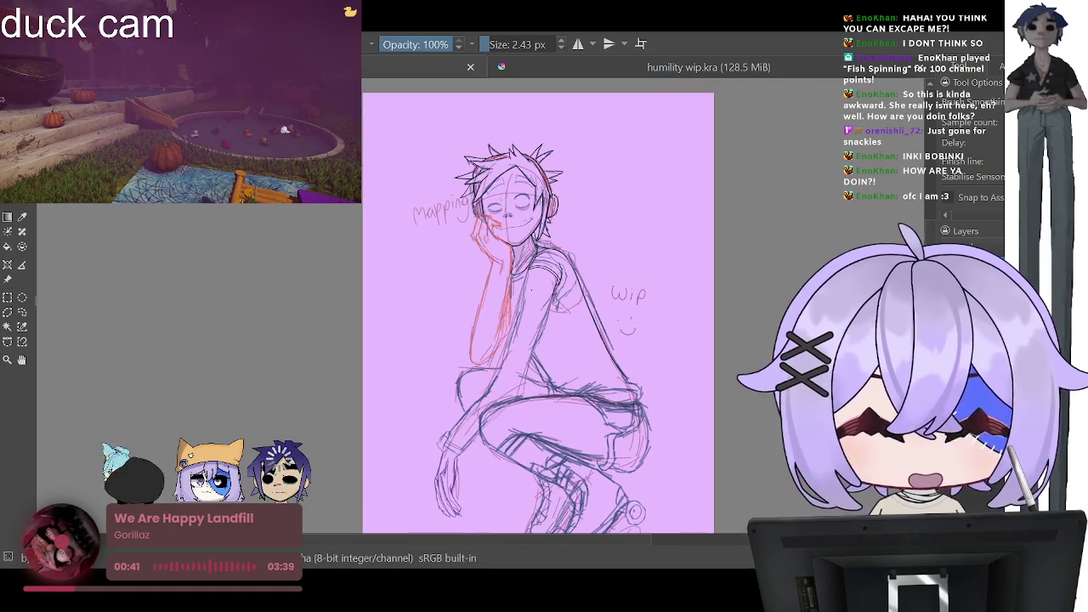
scroll(603, 263, up, 1)
scroll(510, 348, up, 1)
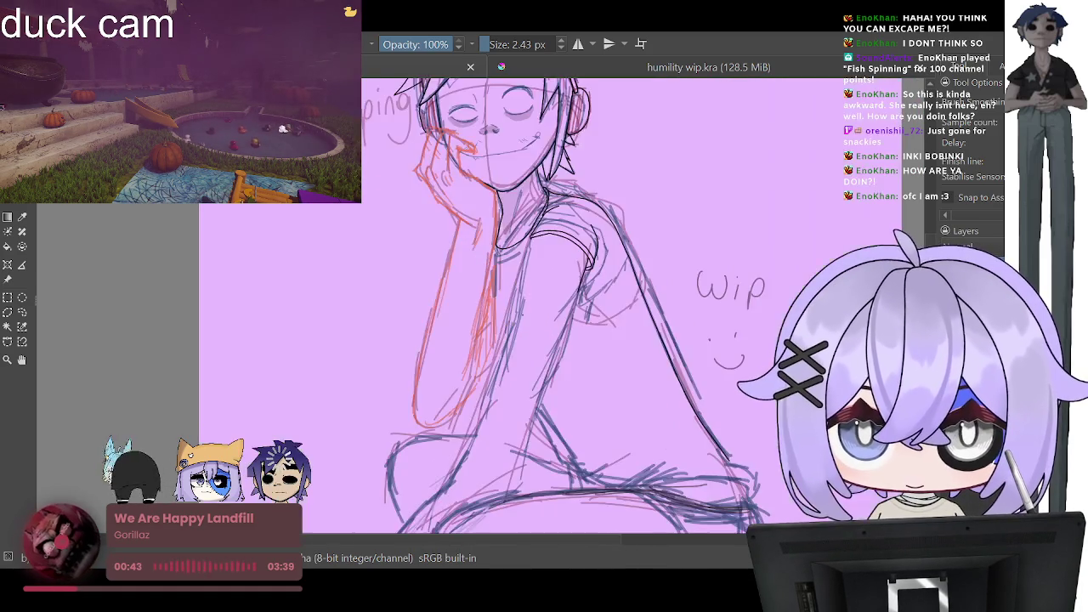
scroll(557, 317, down, 2)
scroll(541, 299, up, 2)
scroll(515, 281, up, 1)
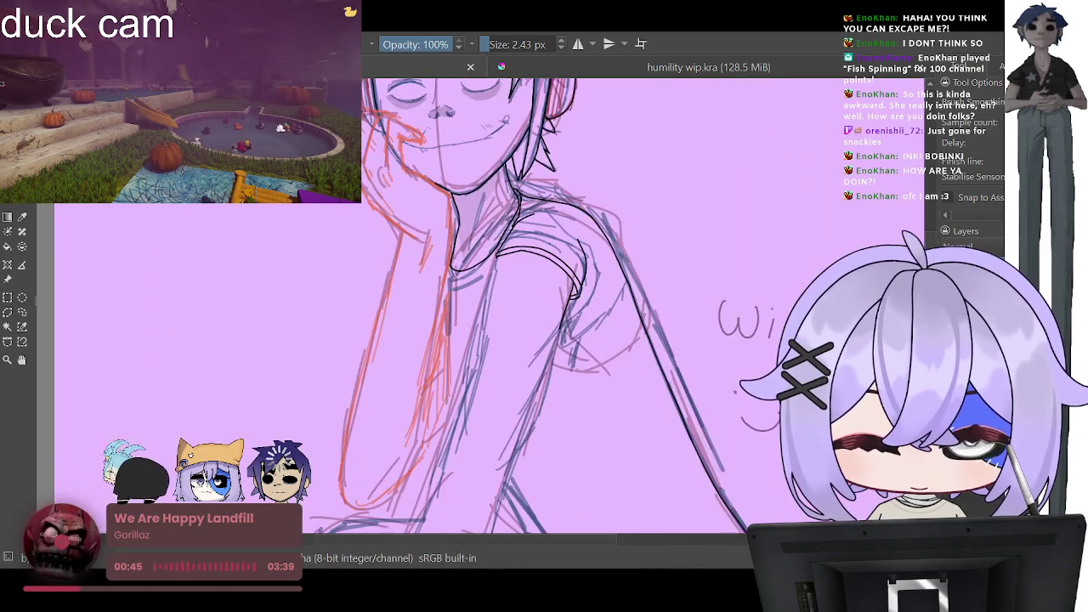
scroll(515, 281, down, 1)
scroll(527, 306, down, 1)
scroll(526, 306, down, 1)
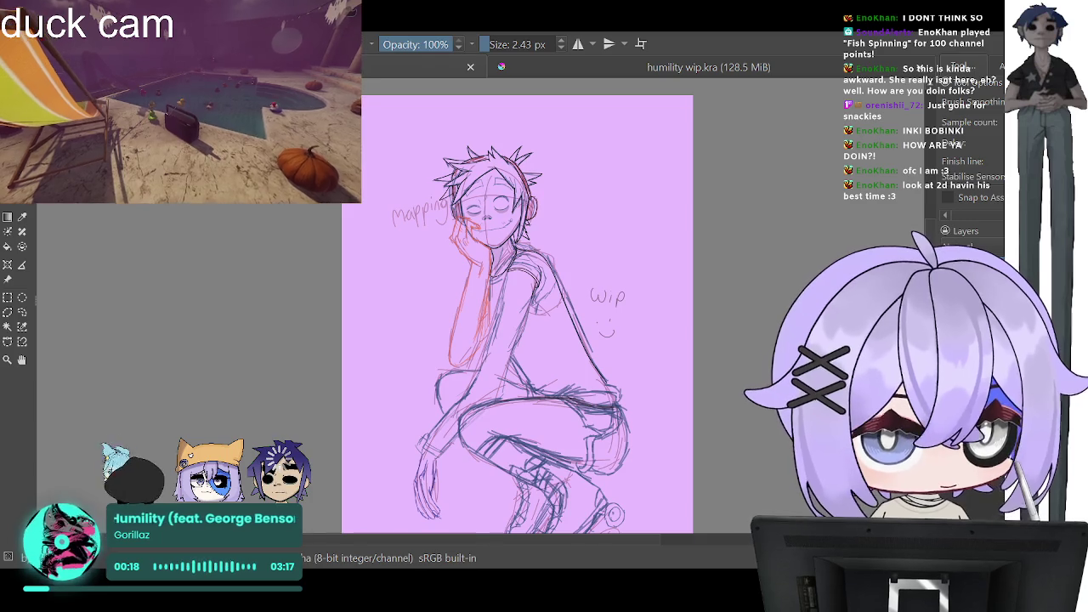
scroll(702, 250, down, 3)
scroll(706, 251, up, 1)
scroll(706, 251, up, 1)
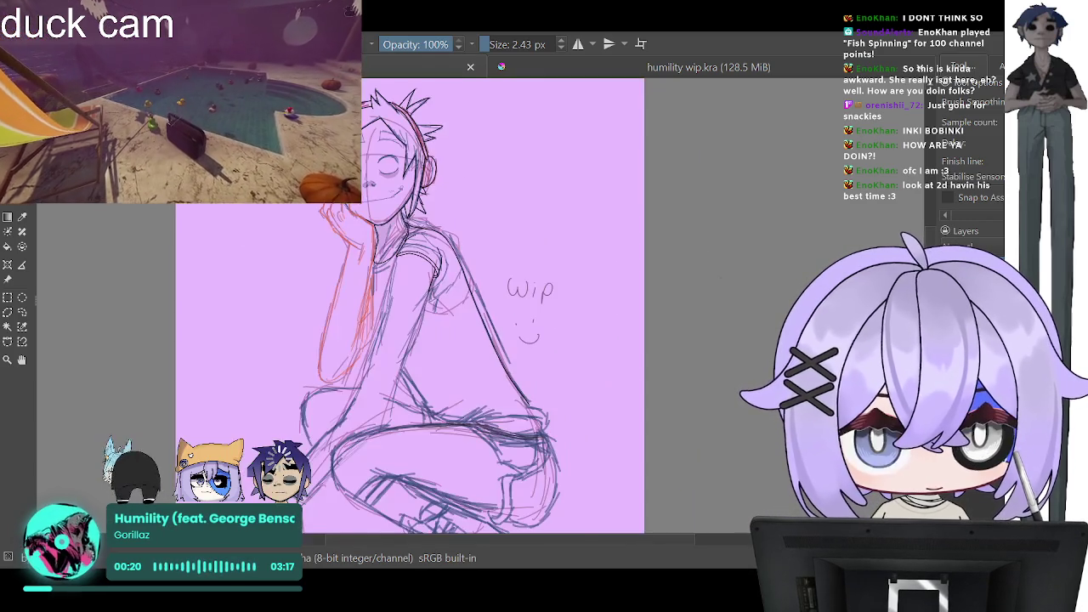
scroll(705, 250, up, 1)
scroll(705, 251, up, 1)
scroll(623, 248, down, 2)
scroll(565, 211, up, 2)
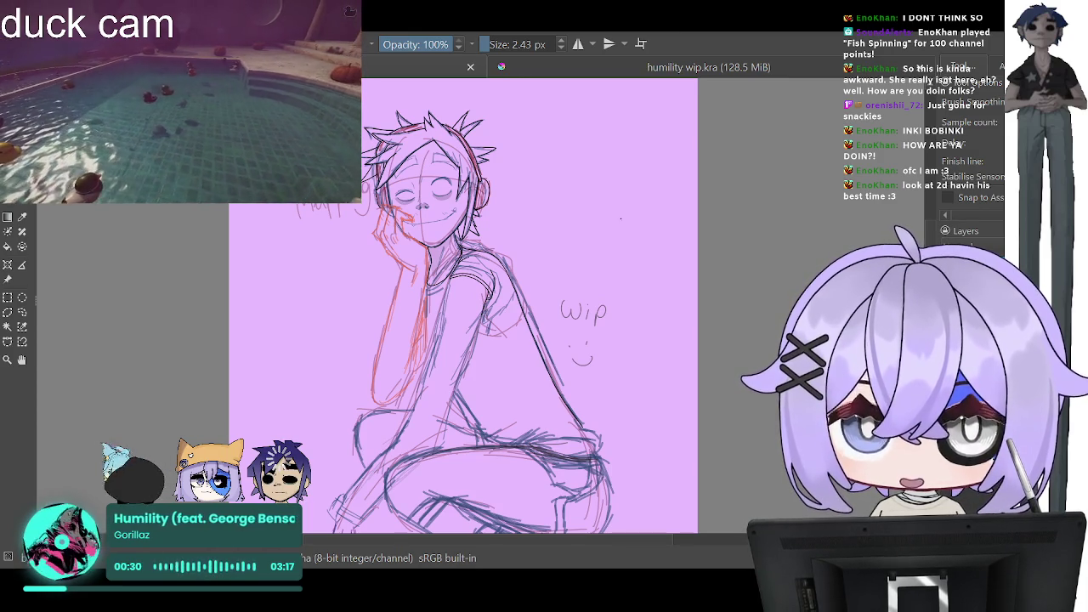
key(minus)
key(minus)
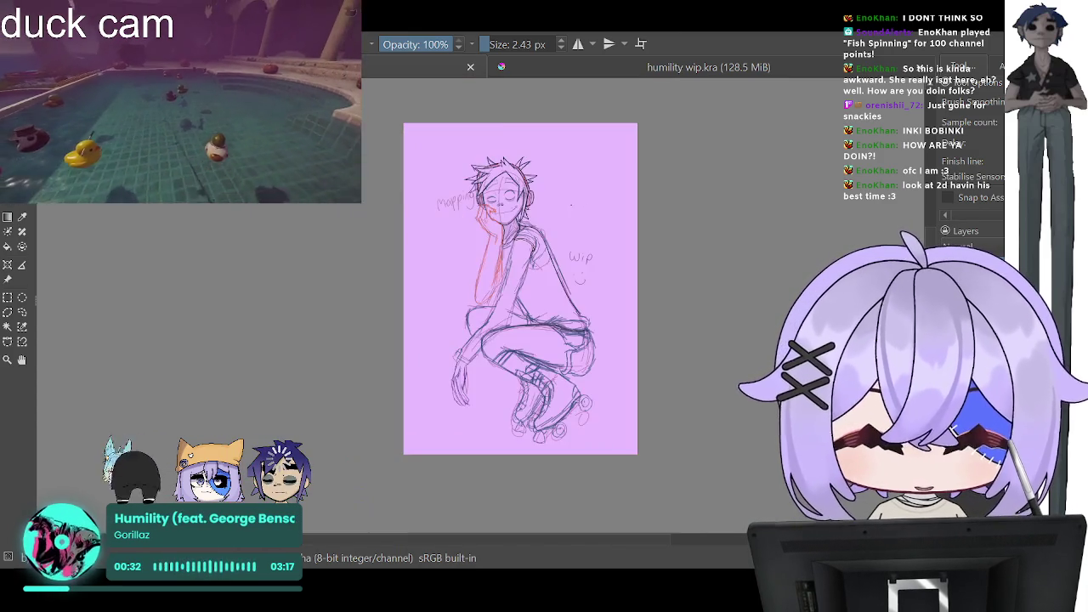
key(plus)
key(plus)
key(plus)
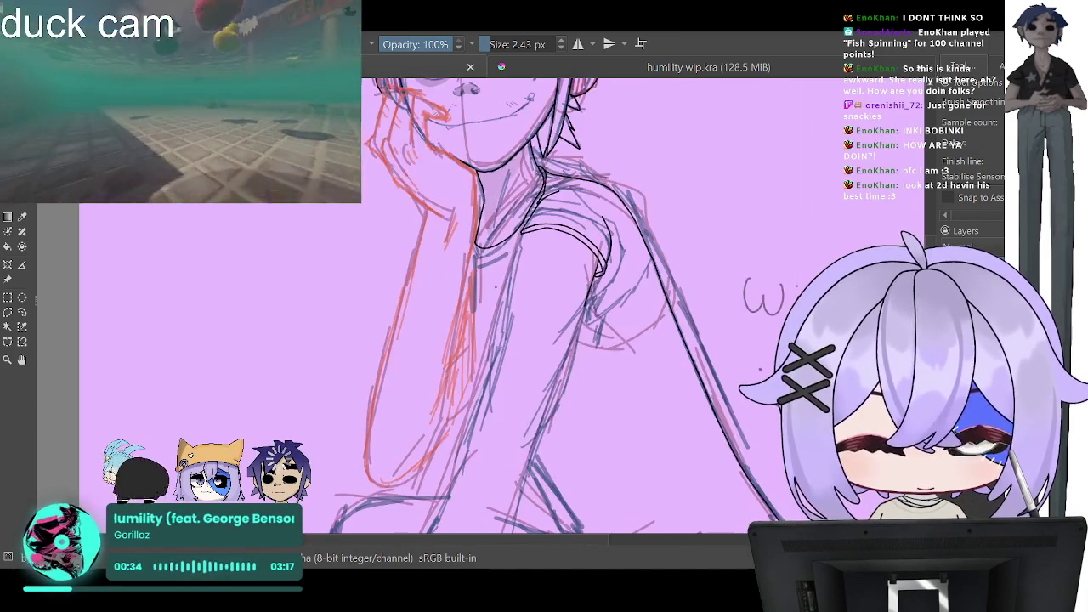
key(minus)
key(plus)
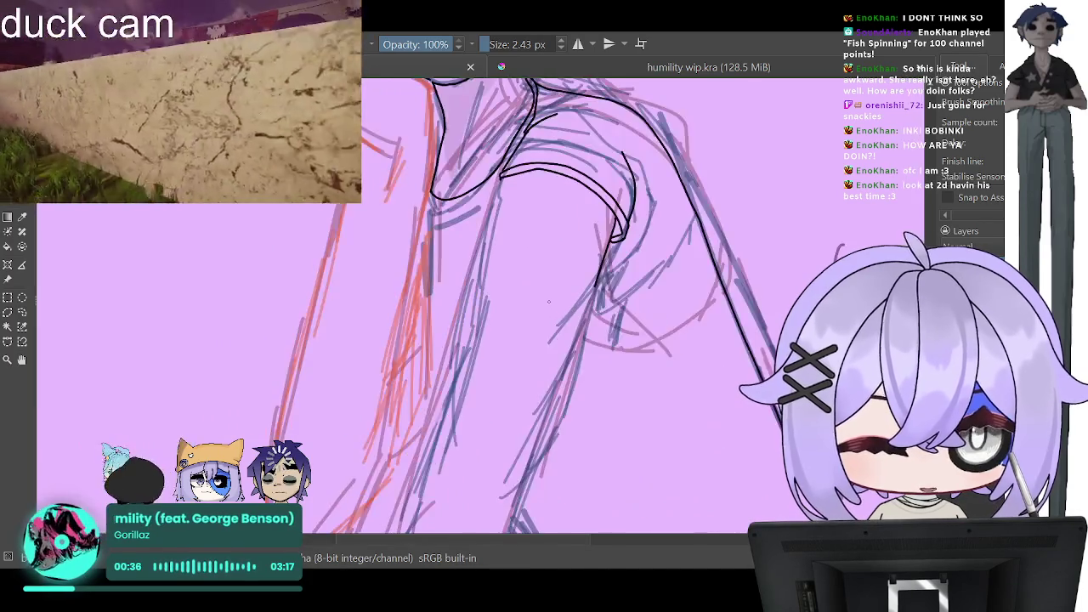
key(plus)
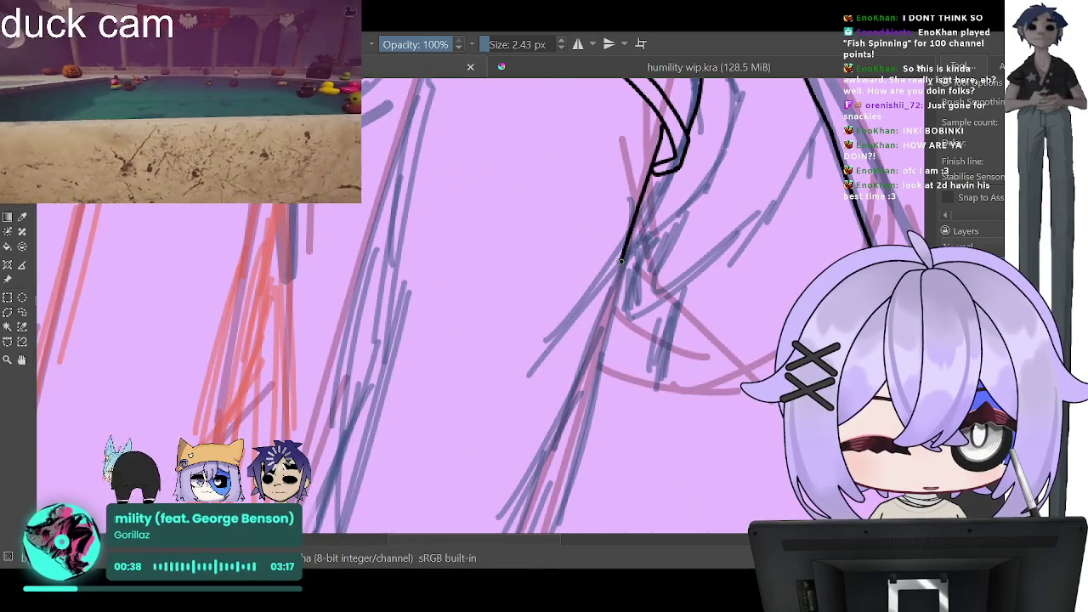
drag(619, 267, 564, 416)
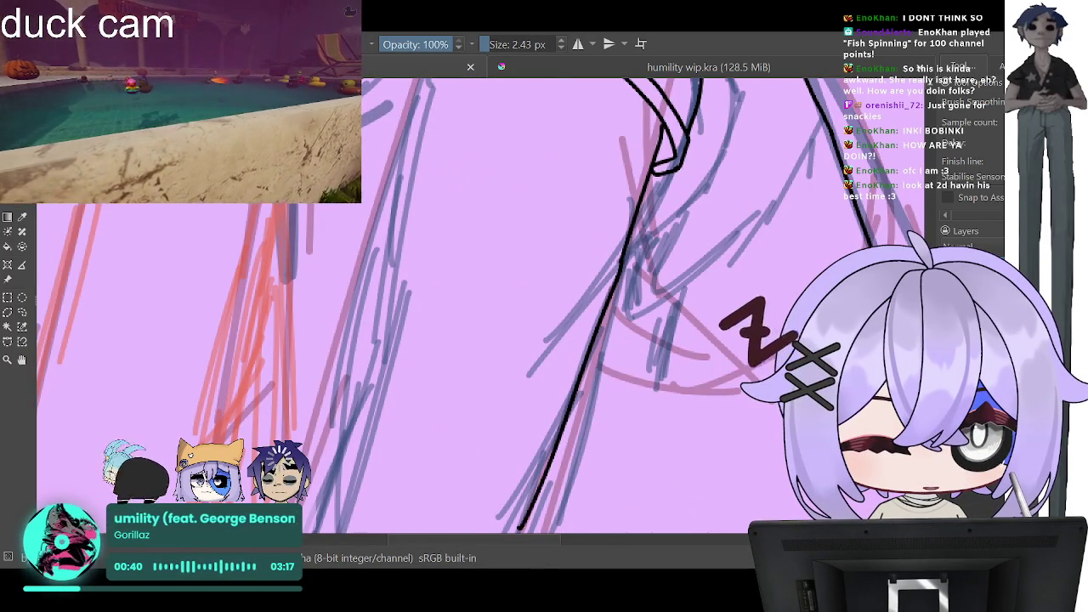
Step: Continue the black arm line and extend the inner line down the torso side
key(minus)
key(minus)
key(minus)
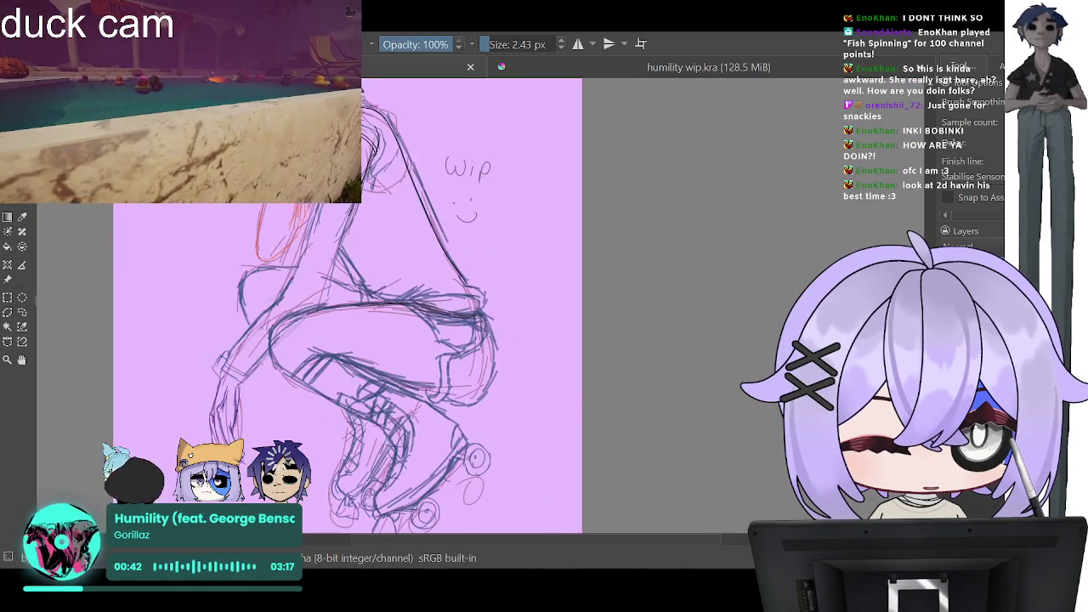
key(plus)
key(plus)
key(plus)
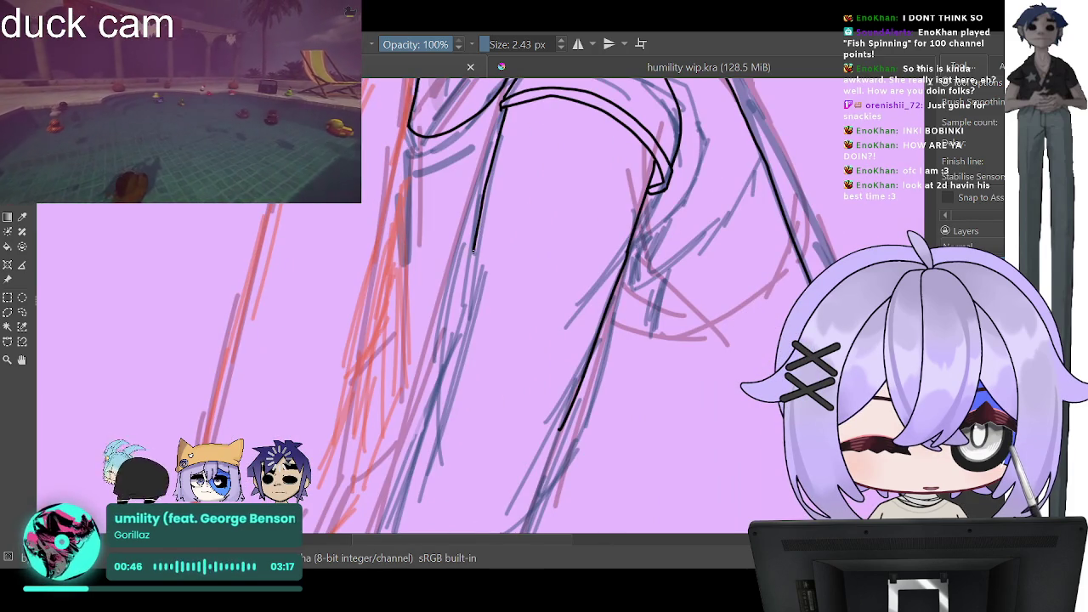
drag(473, 250, 391, 513)
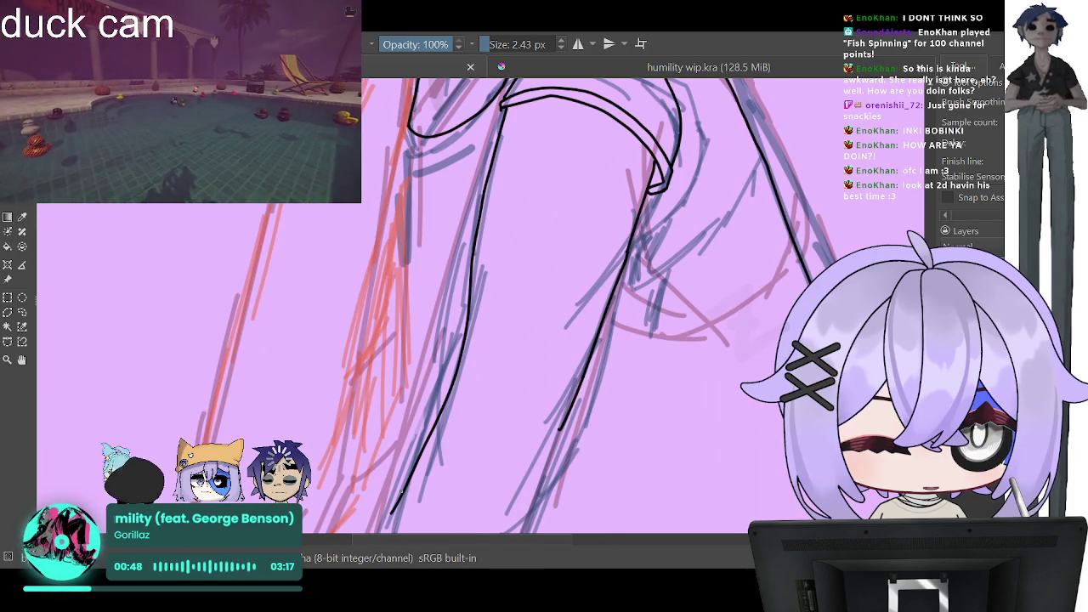
key(minus)
key(minus)
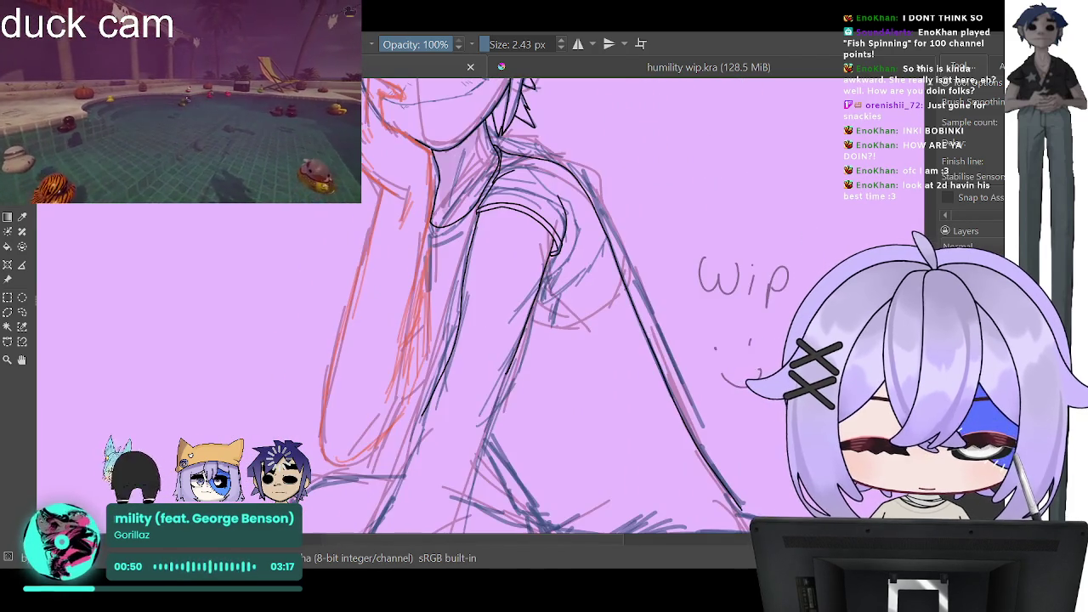
key(plus)
key(plus)
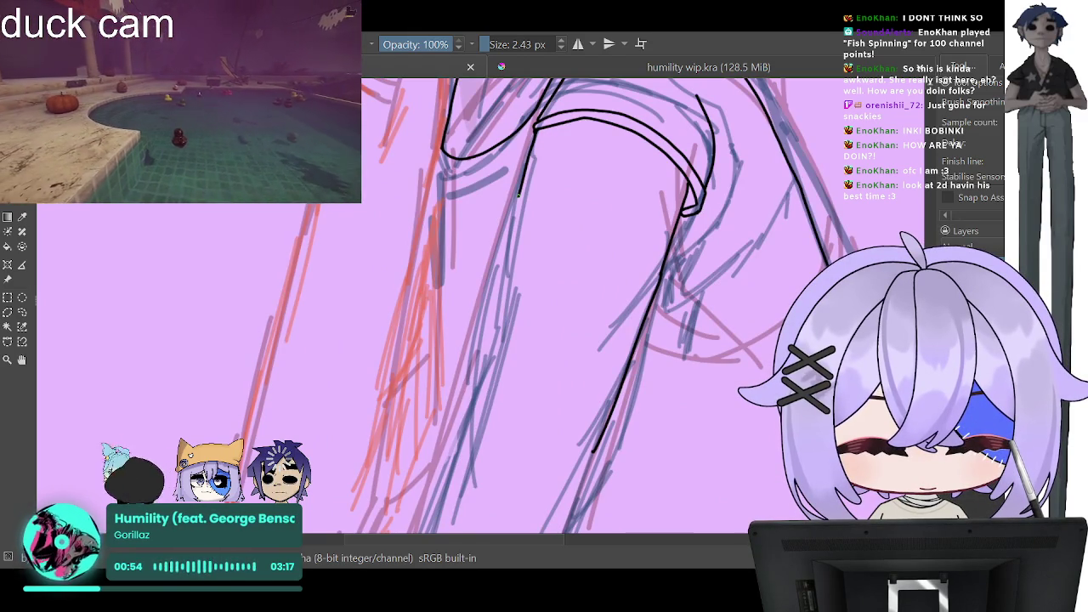
drag(508, 247, 497, 357)
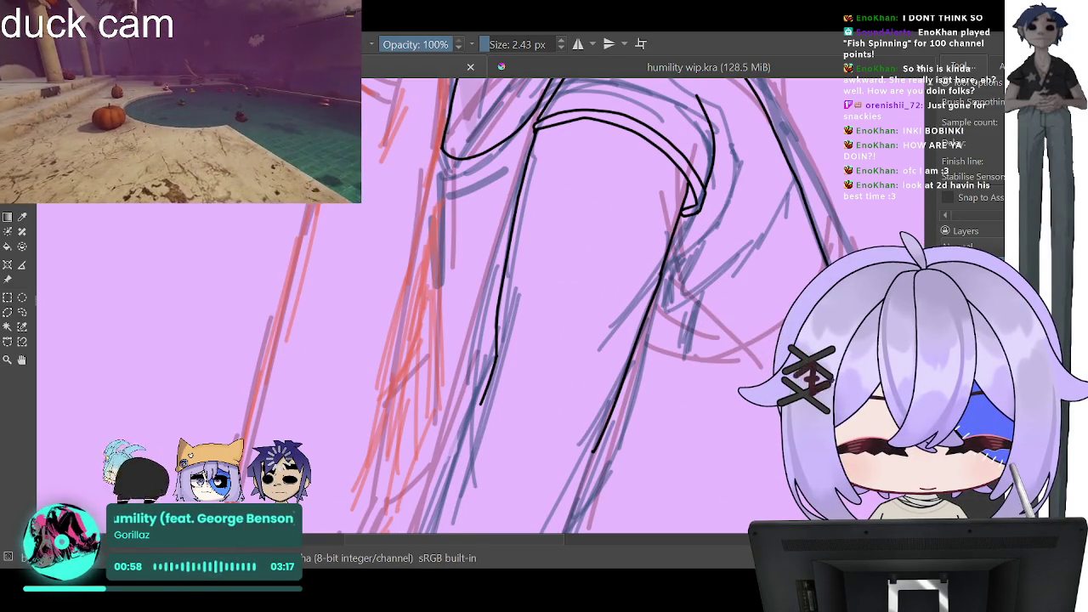
scroll(552, 306, down, 3)
scroll(552, 305, down, 2)
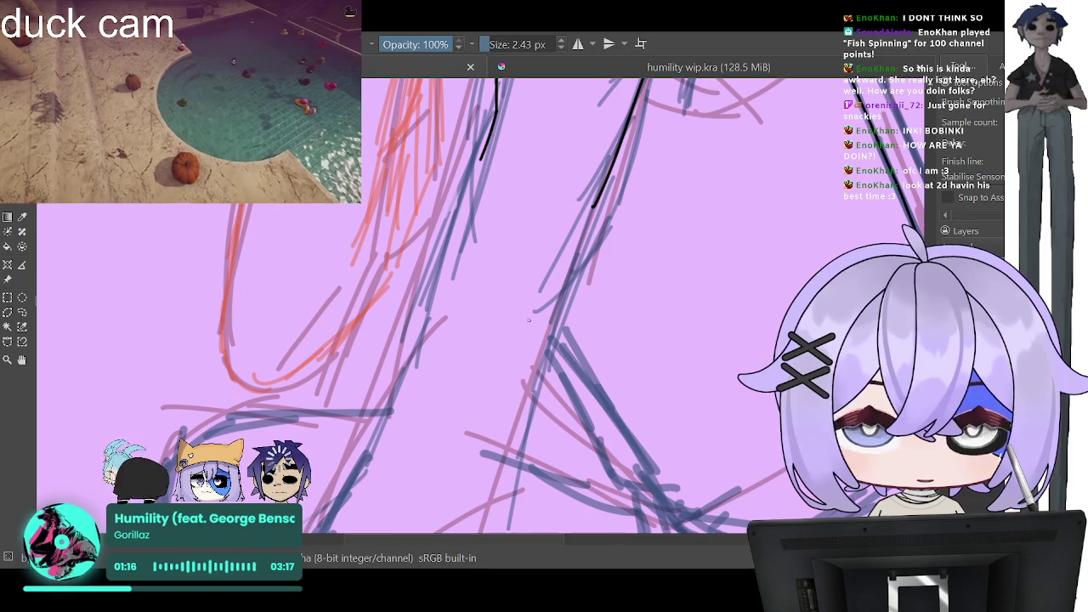
Step: Redraw the black line down the arm toward the thigh, undoing two stray strokes
scroll(535, 328, down, 3)
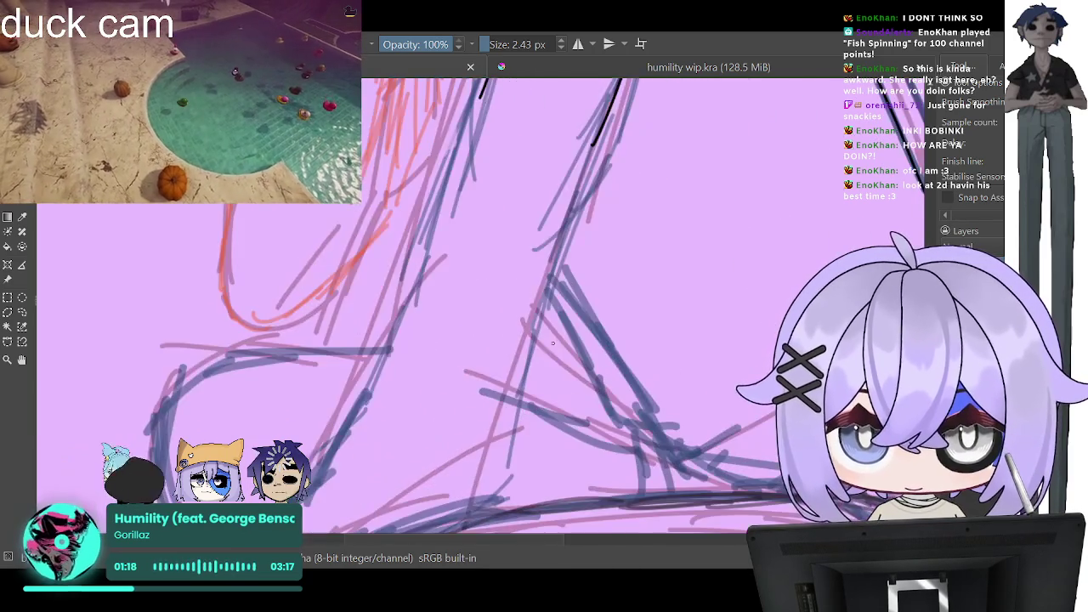
scroll(553, 343, up, 2)
scroll(569, 229, up, 2)
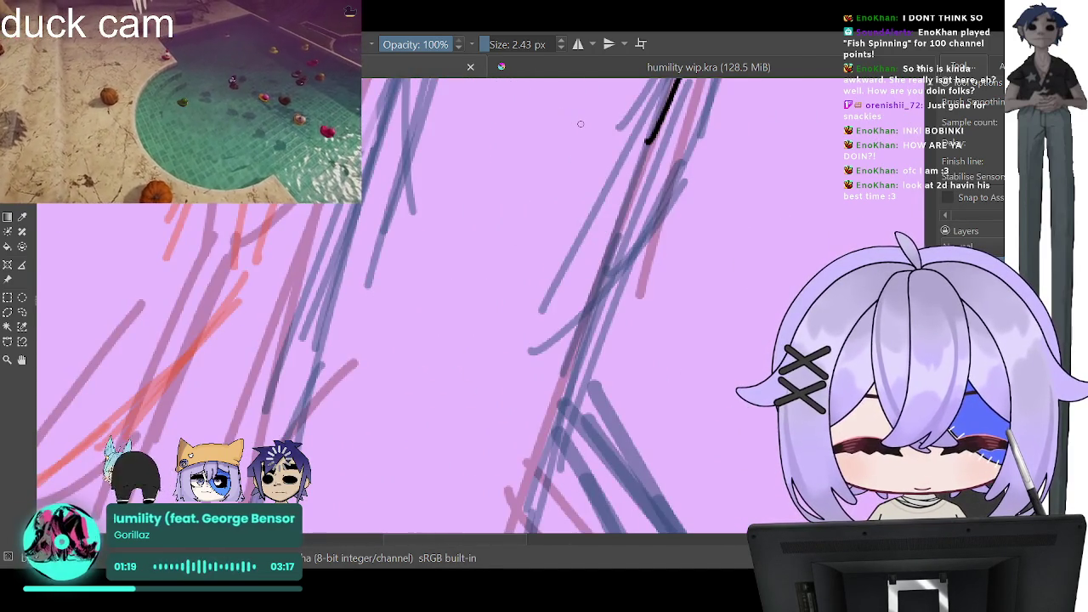
scroll(580, 124, down, 3)
scroll(553, 170, down, 3)
scroll(515, 216, up, 1)
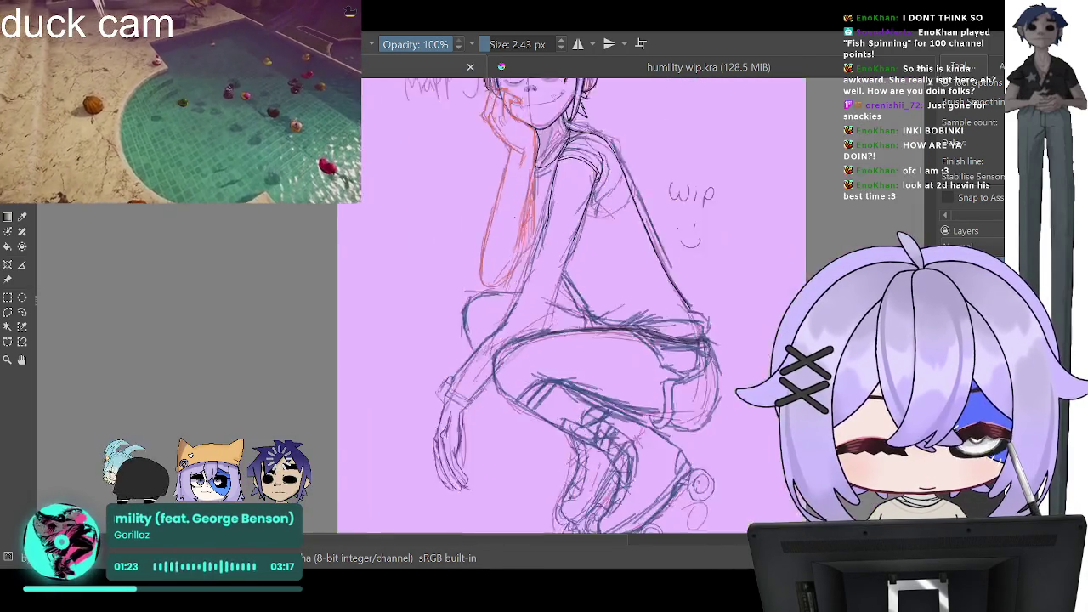
scroll(515, 216, up, 3)
scroll(610, 281, up, 1)
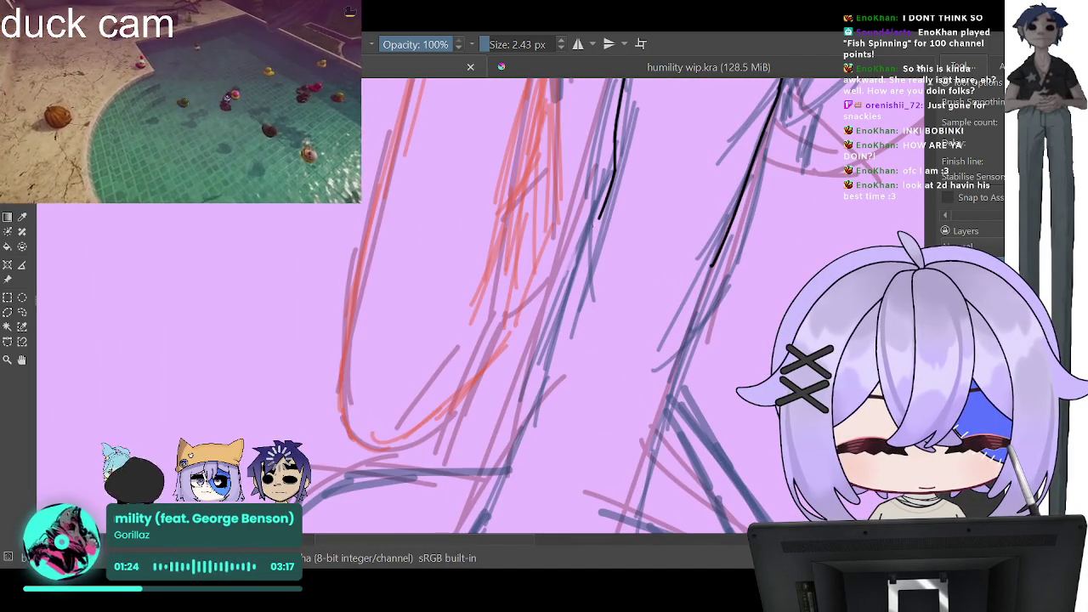
drag(599, 219, 575, 285)
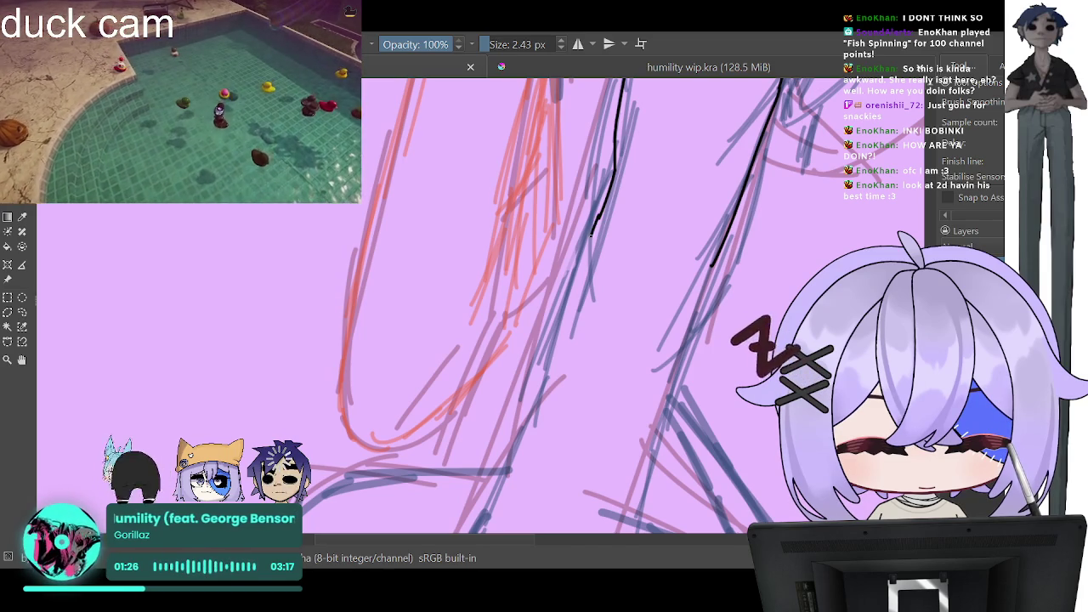
key(ctrl+z)
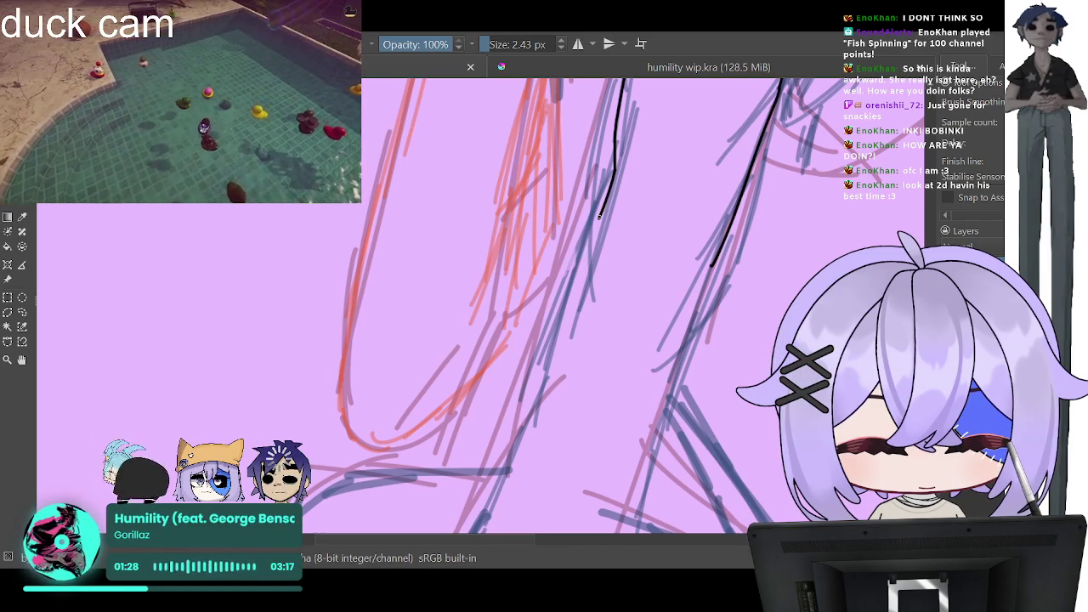
drag(574, 284, 480, 523)
drag(710, 265, 698, 315)
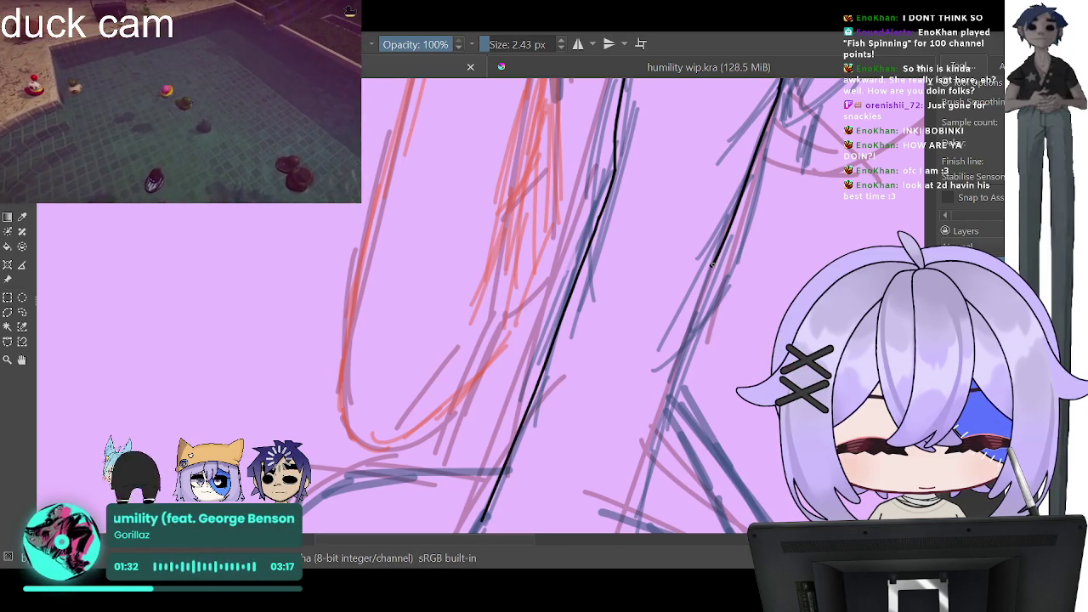
key(ctrl+z)
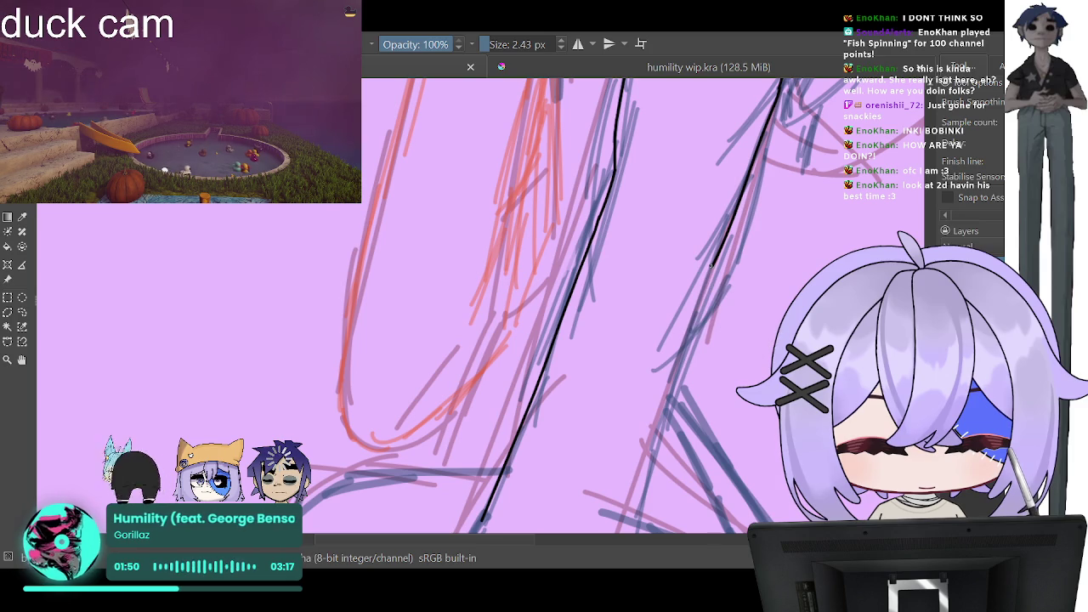
Step: Extend the black ink lines down the leg toward the knee
scroll(745, 271, right, 2)
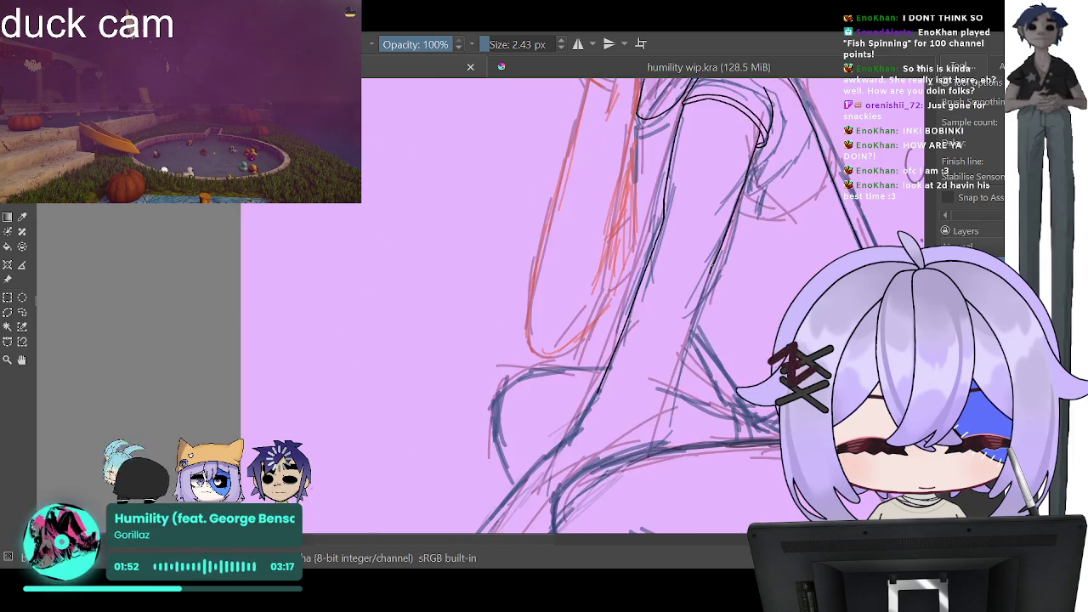
scroll(745, 280, right, 2)
scroll(745, 289, right, 2)
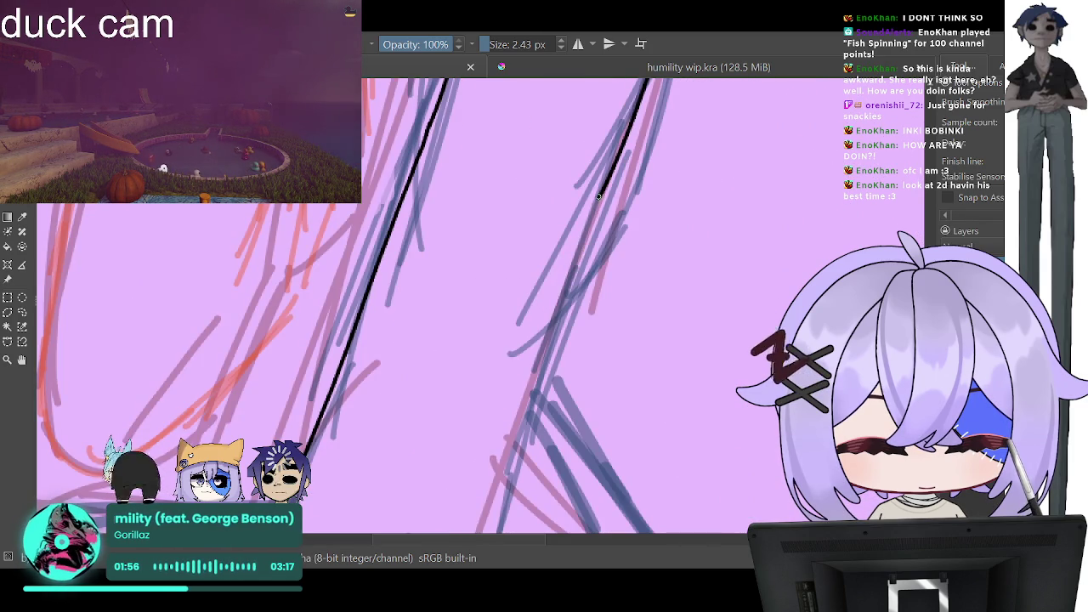
drag(598, 198, 582, 241)
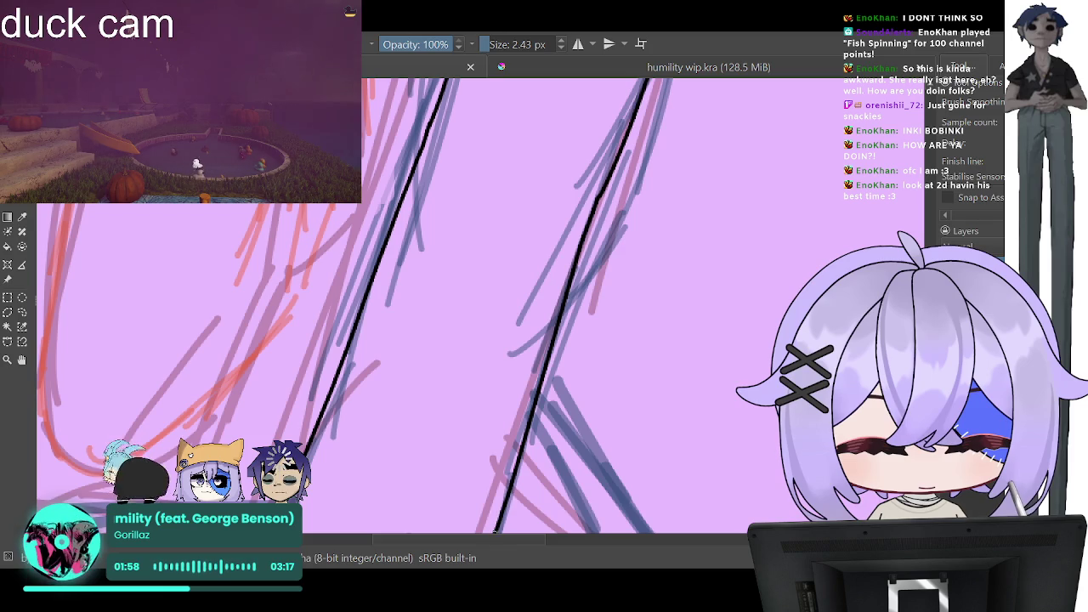
key(minus)
key(minus)
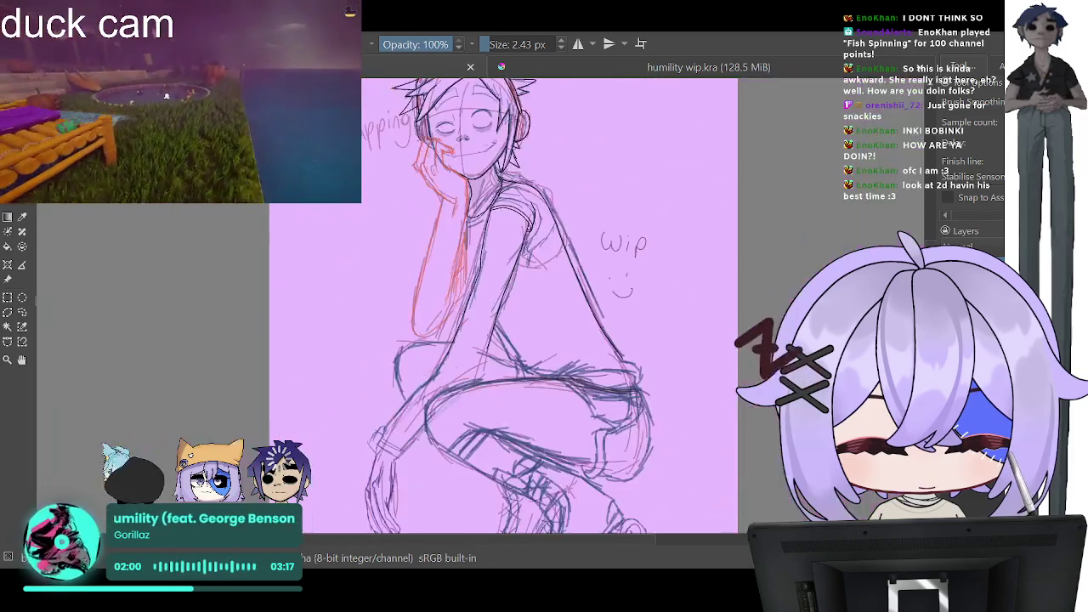
key(plus)
key(plus)
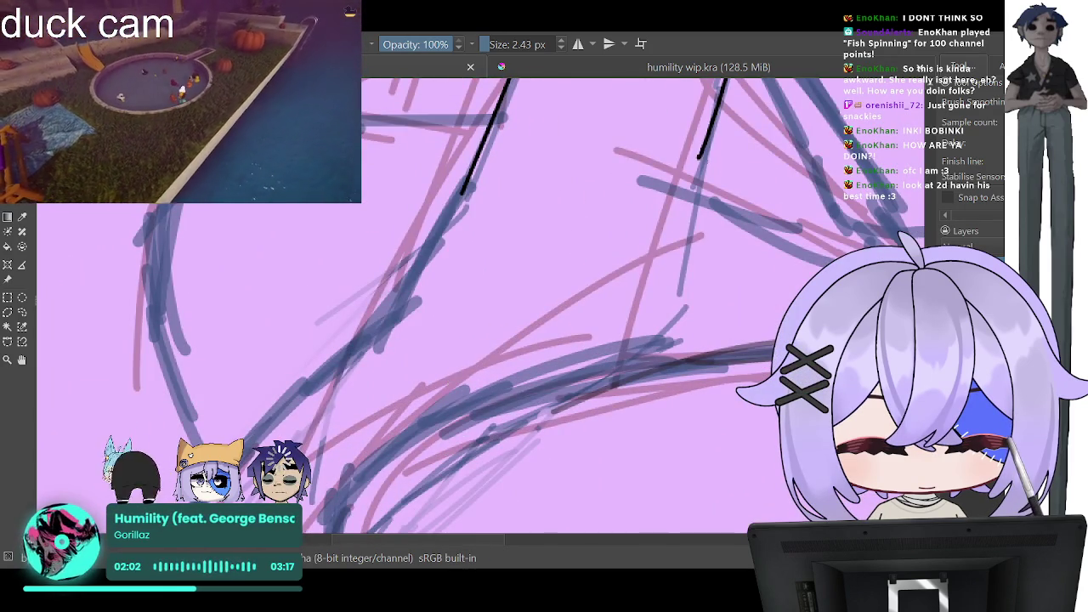
drag(698, 157, 643, 350)
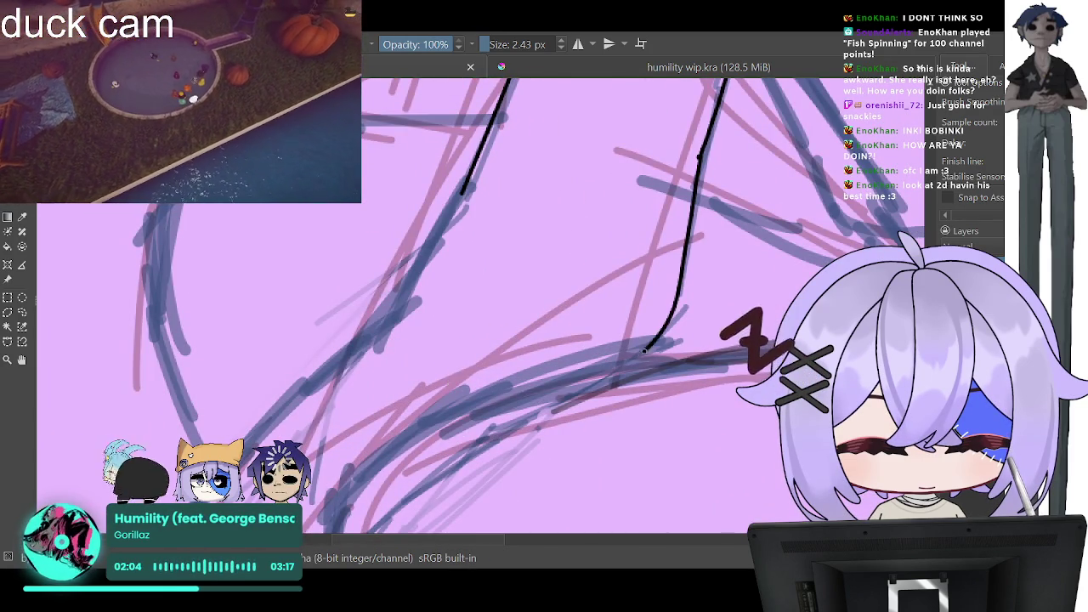
key(minus)
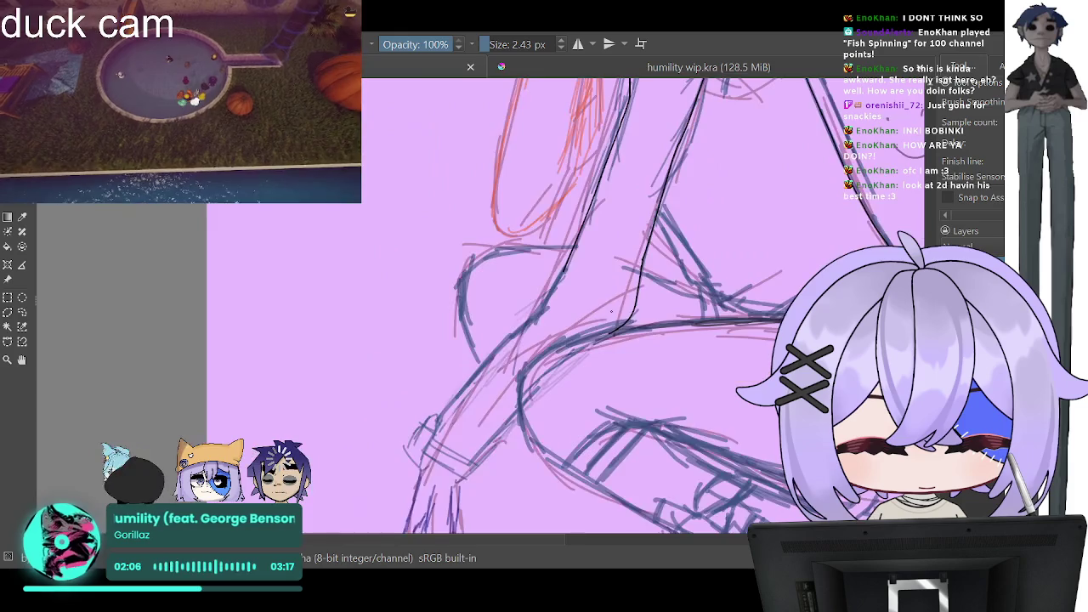
key(minus)
key(minus)
Step: Ink the first finger's tip, underside and edges, then the next two fingers
key(plus)
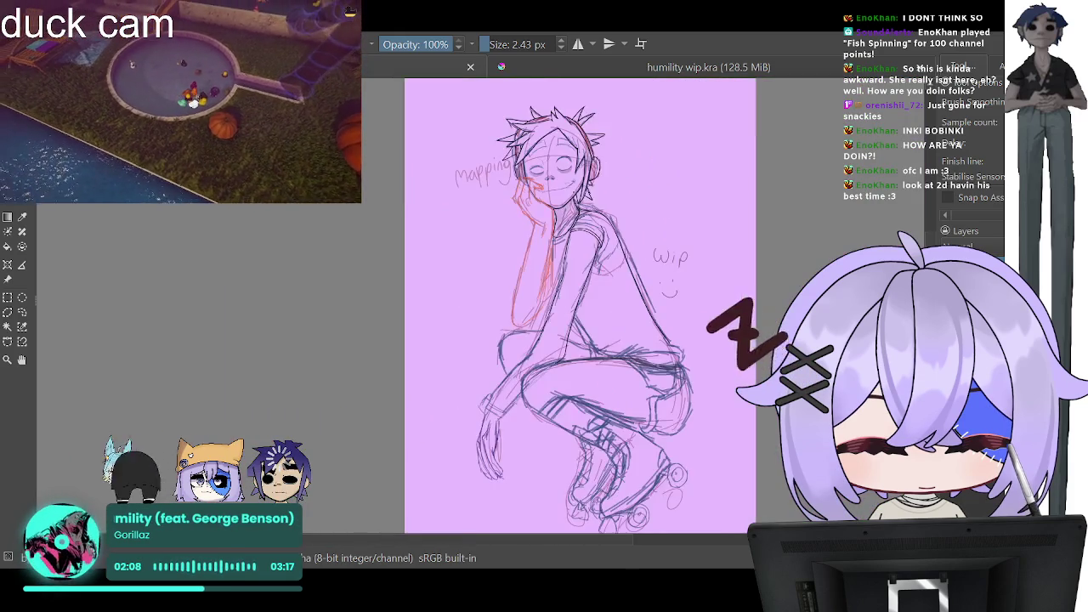
key(plus)
key(plus)
key(plus)
key(plus)
key(plus)
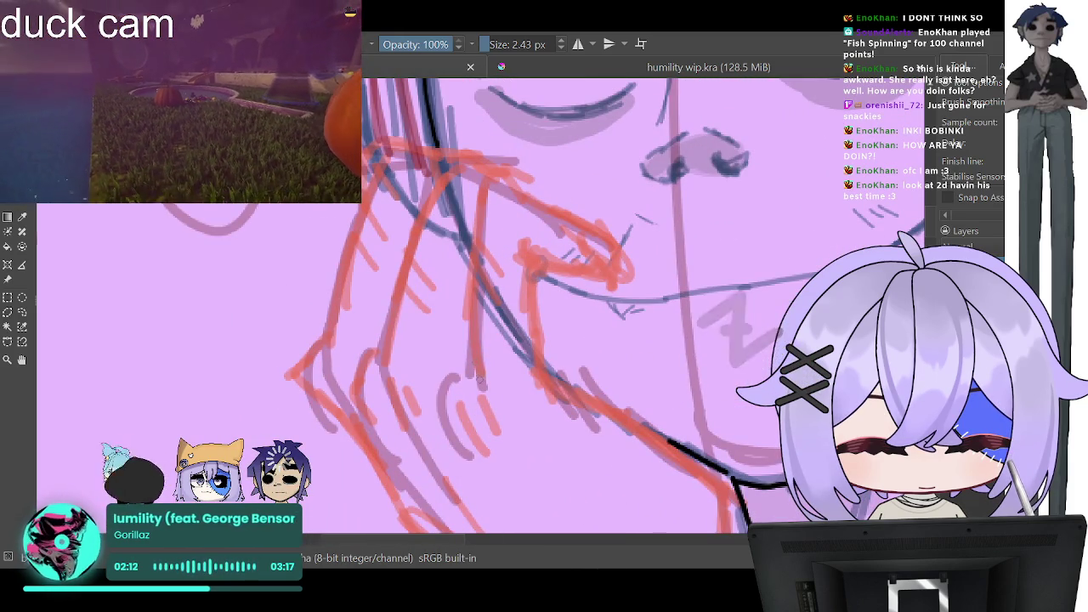
drag(479, 379, 469, 326)
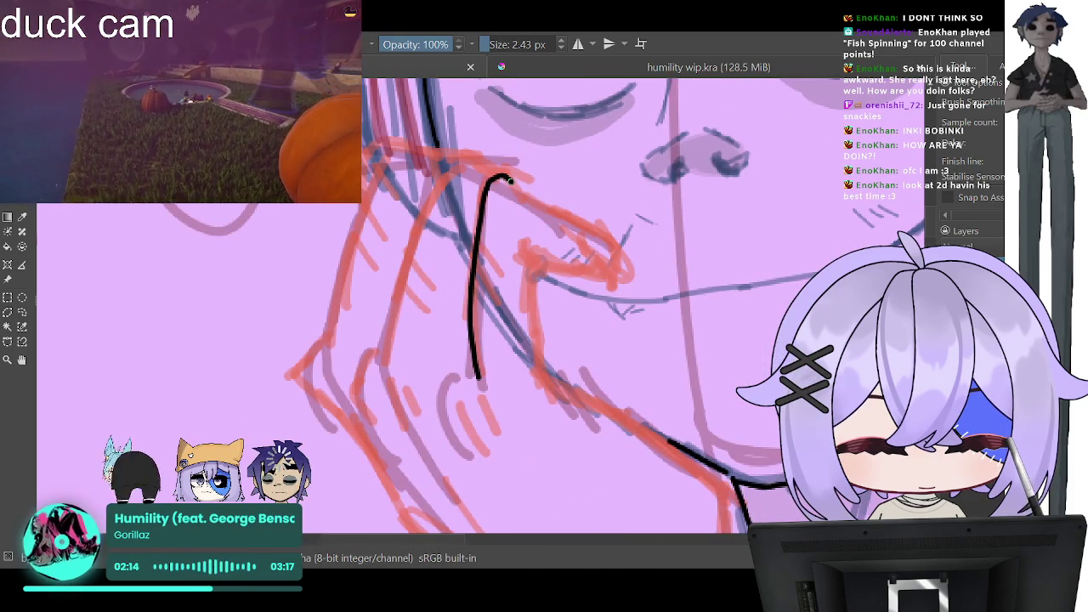
drag(549, 203, 630, 270)
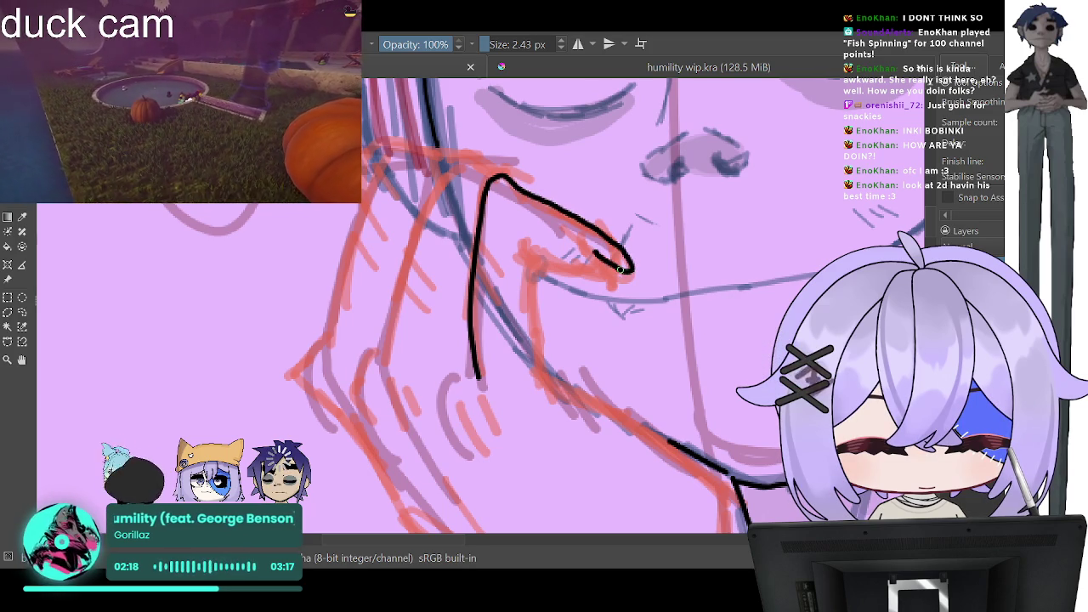
drag(624, 271, 535, 262)
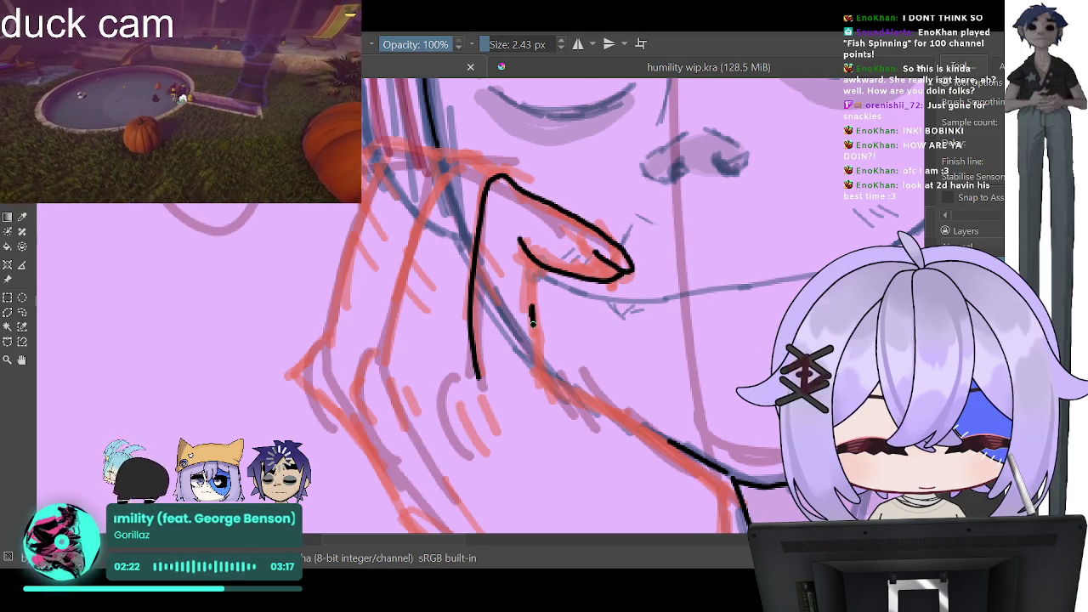
drag(534, 263, 536, 350)
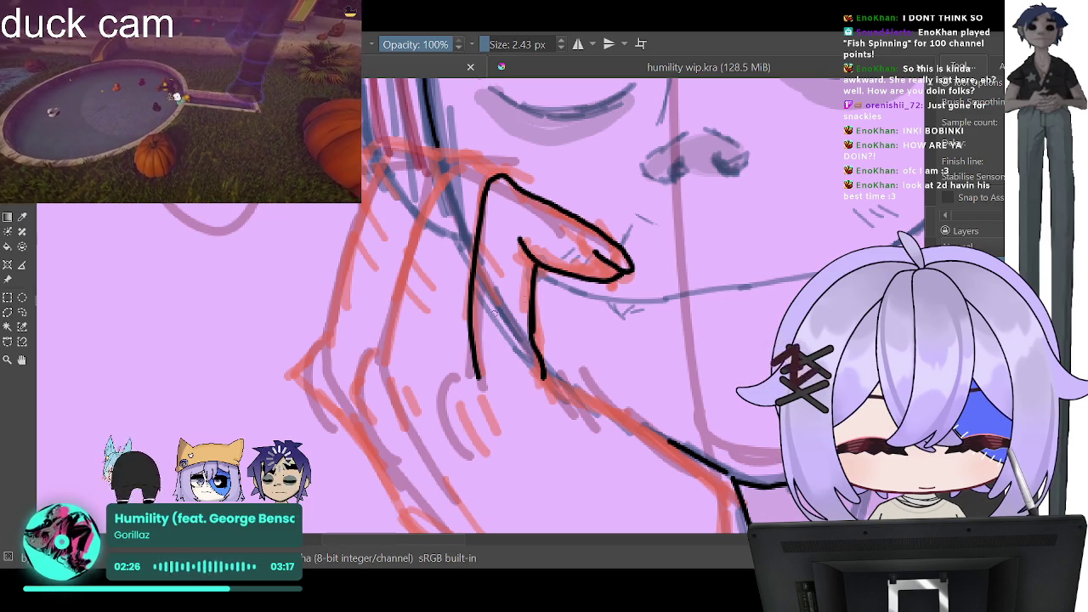
drag(385, 363, 435, 194)
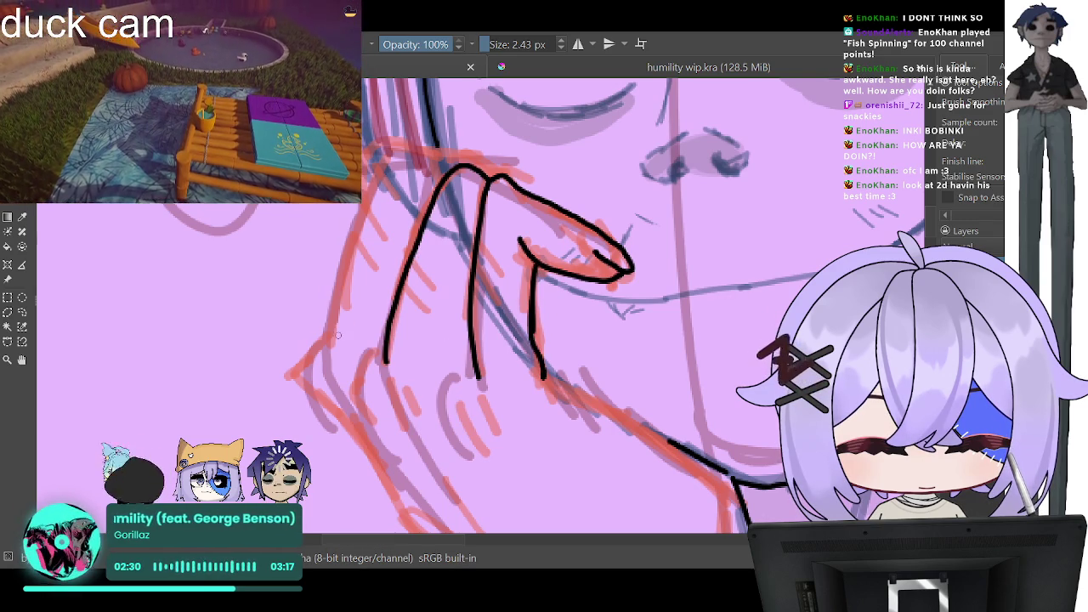
drag(328, 344, 374, 174)
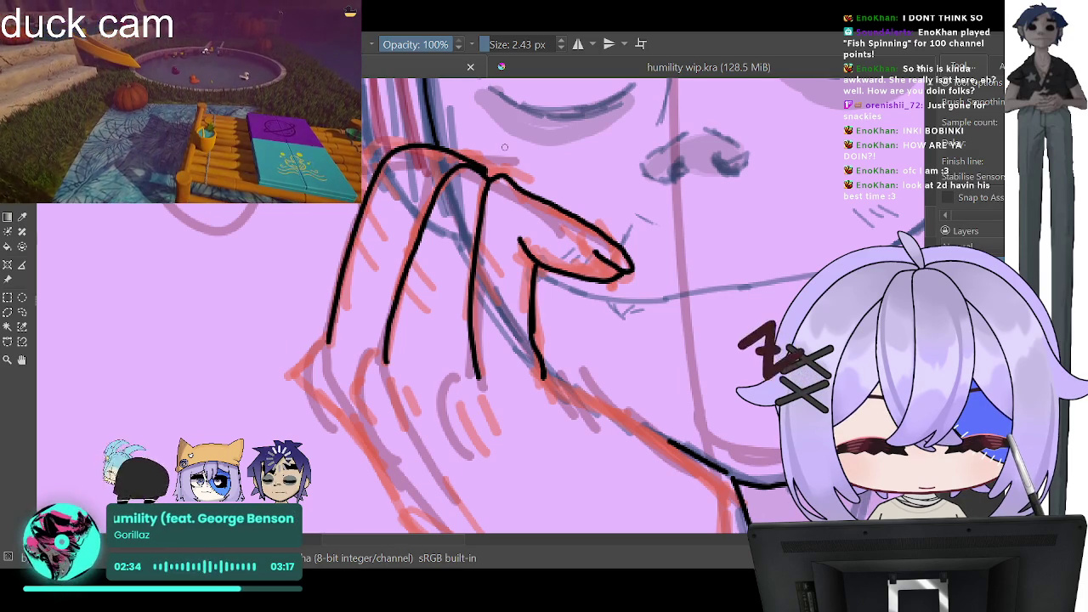
Step: Ink the hand's left contour, the outer palm edge toward the wrist, and a palm line
key(minus)
key(minus)
key(minus)
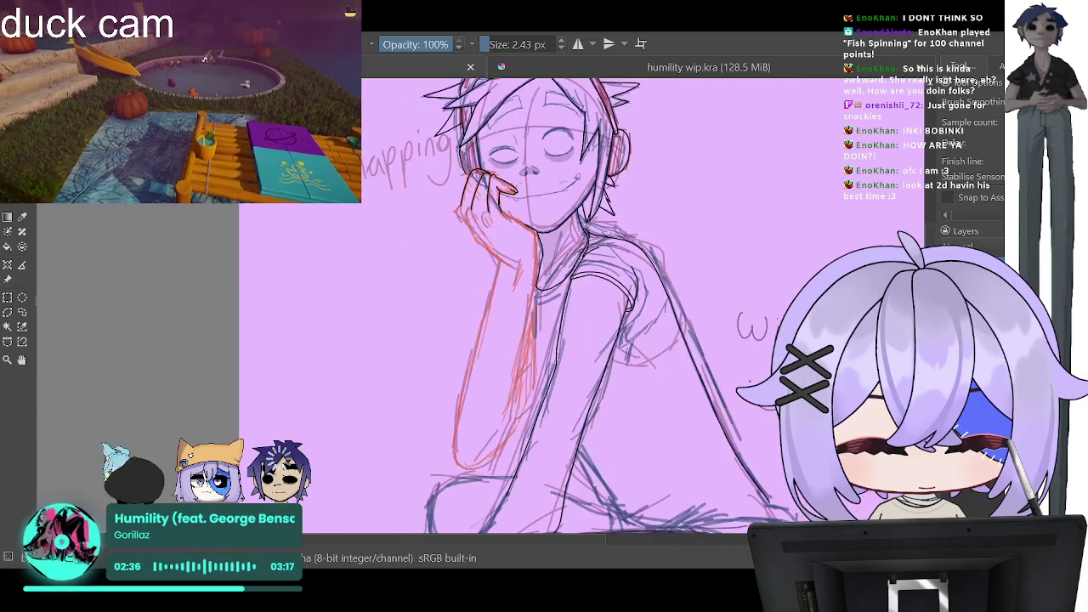
key(minus)
key(plus)
key(plus)
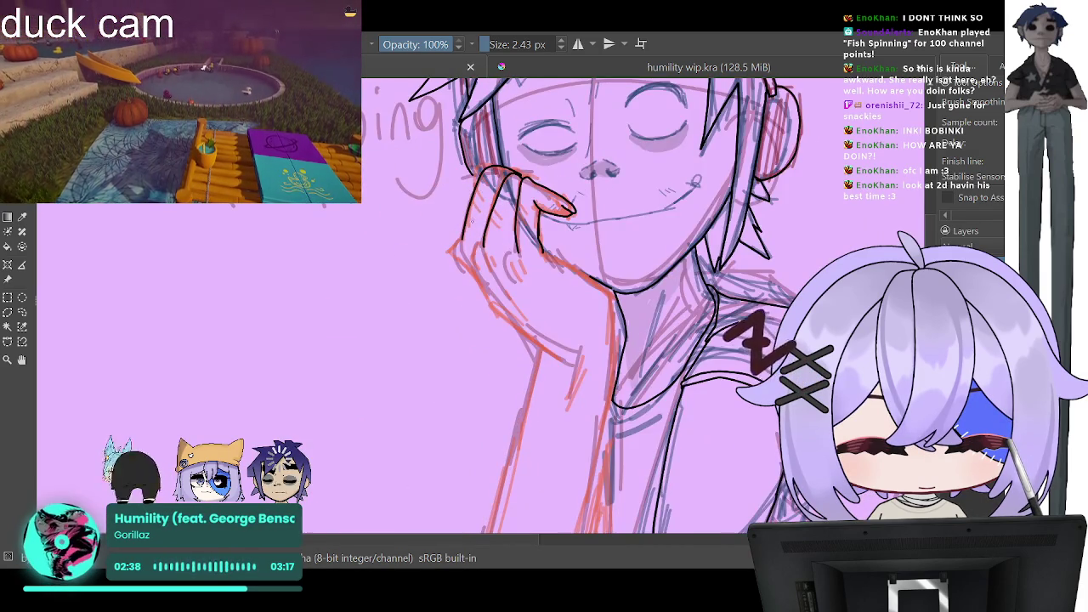
key(minus)
key(plus)
key(plus)
key(plus)
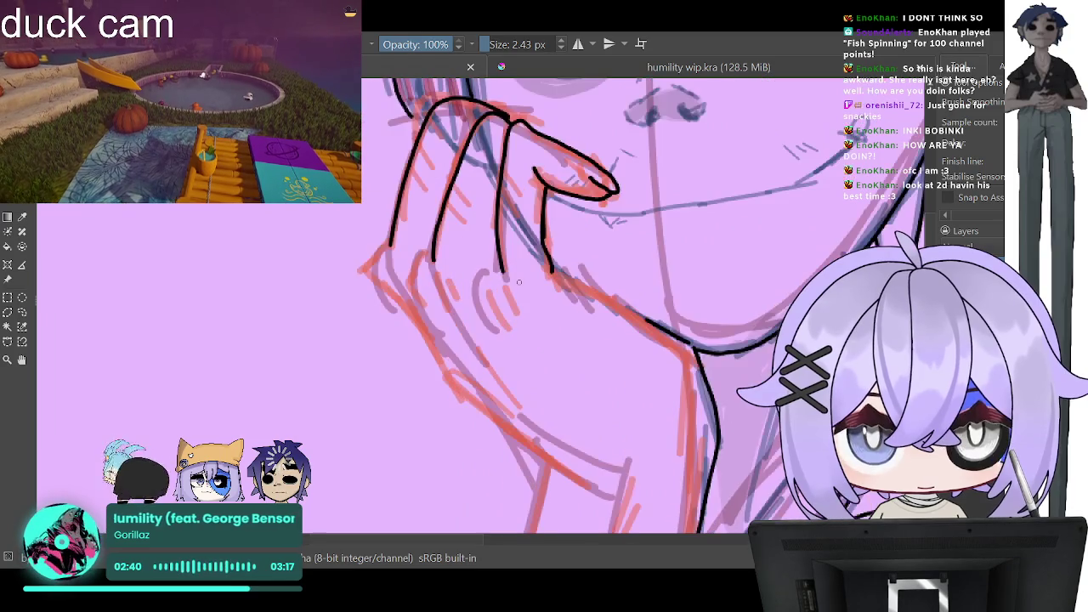
key(plus)
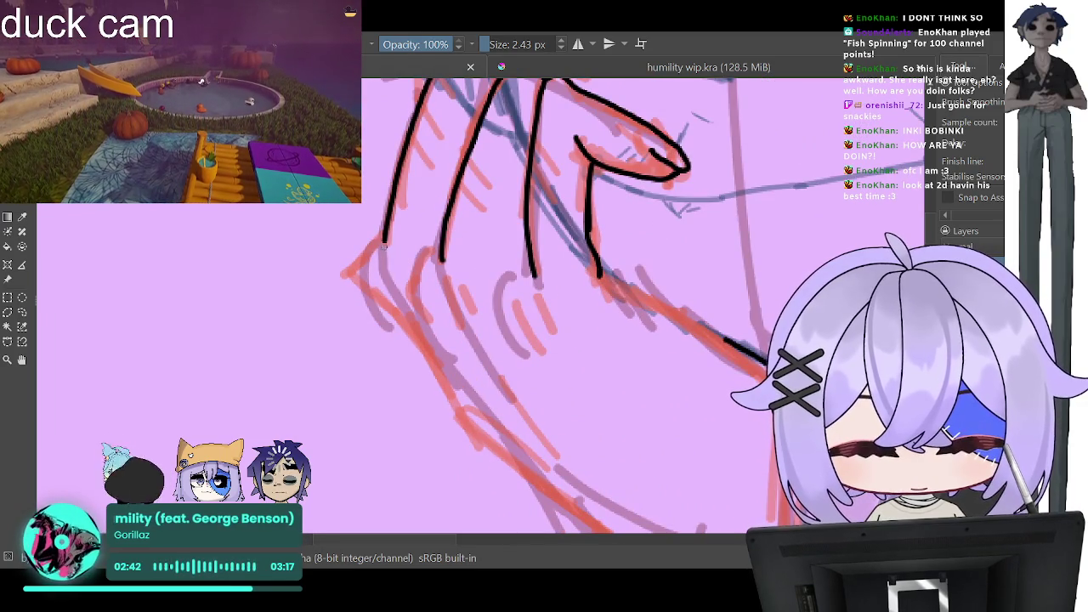
drag(384, 244, 368, 275)
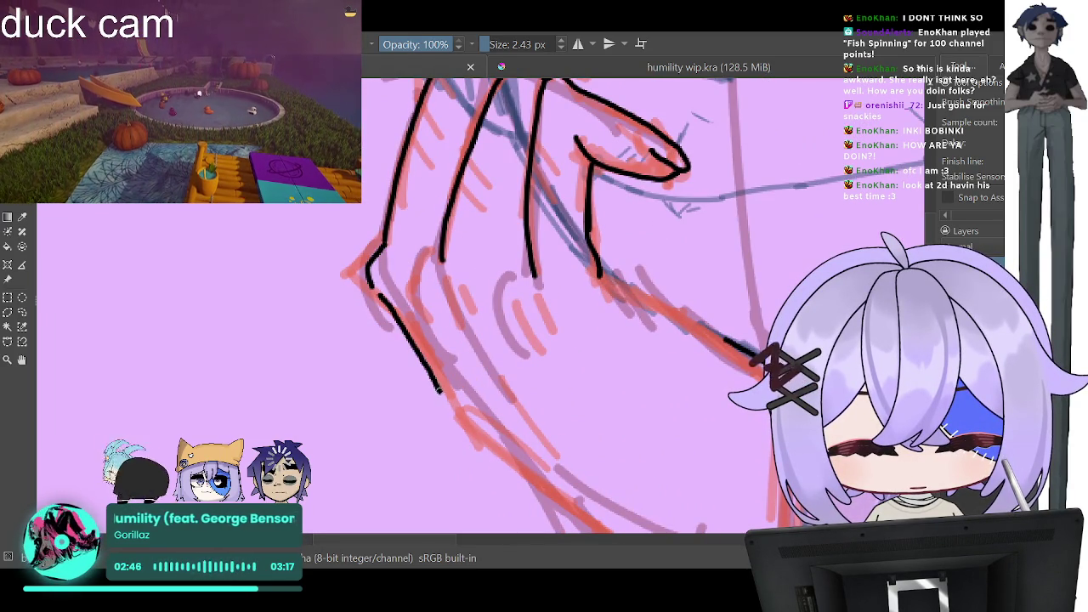
drag(439, 390, 570, 512)
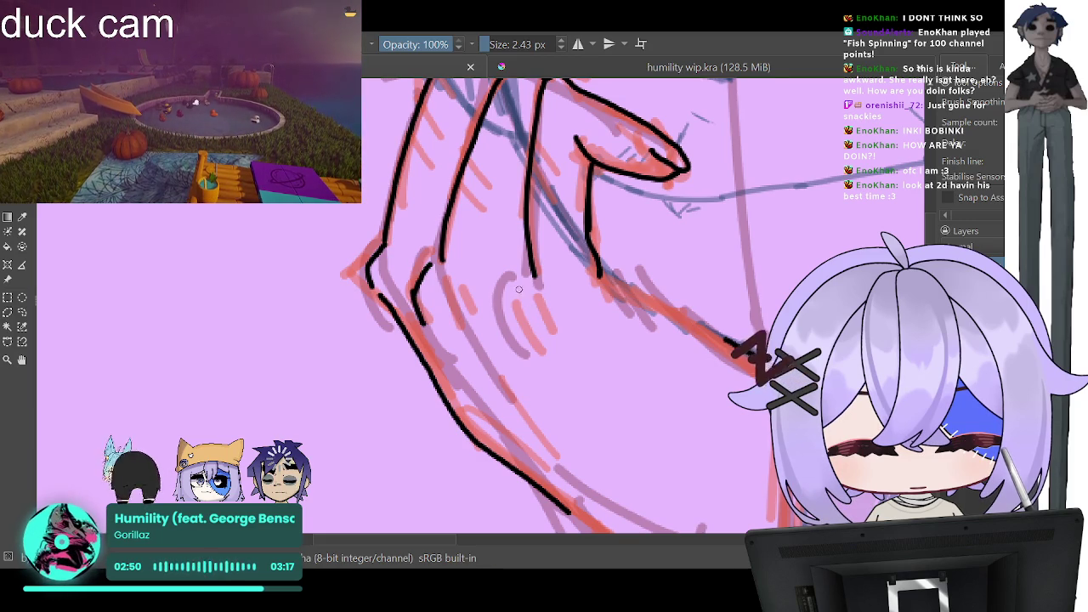
drag(531, 283, 521, 295)
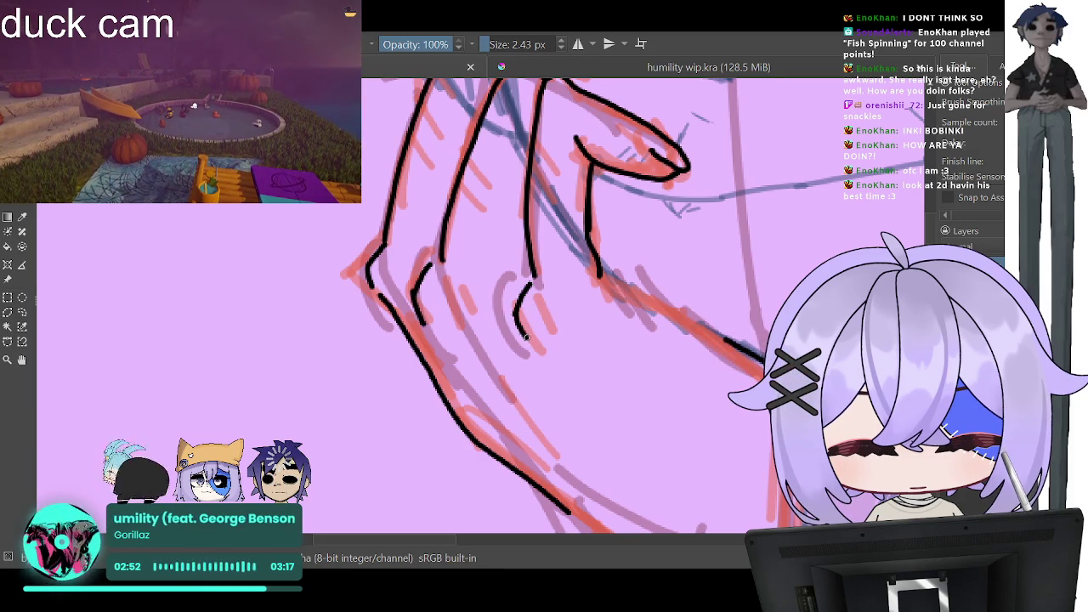
scroll(548, 304, down, 3)
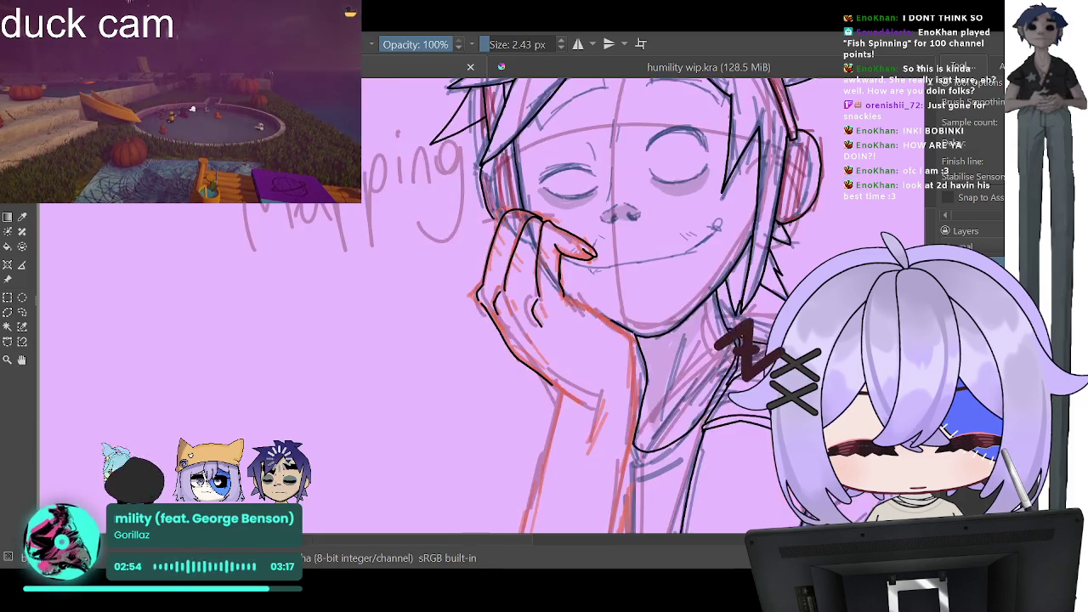
scroll(548, 304, down, 2)
scroll(548, 304, up, 3)
scroll(528, 202, up, 2)
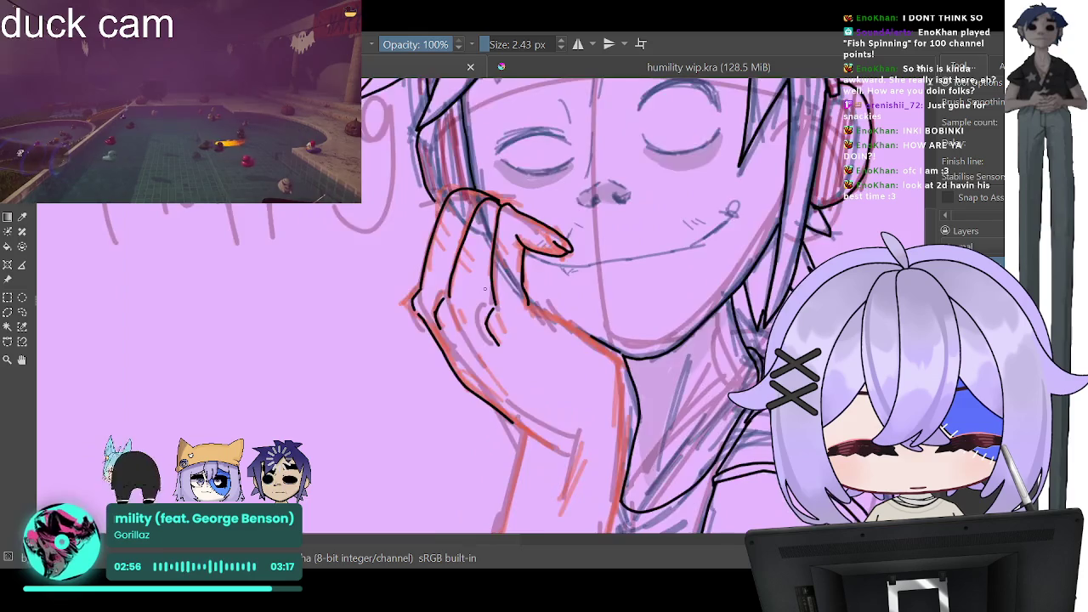
scroll(528, 201, up, 2)
scroll(527, 202, up, 2)
scroll(528, 201, up, 2)
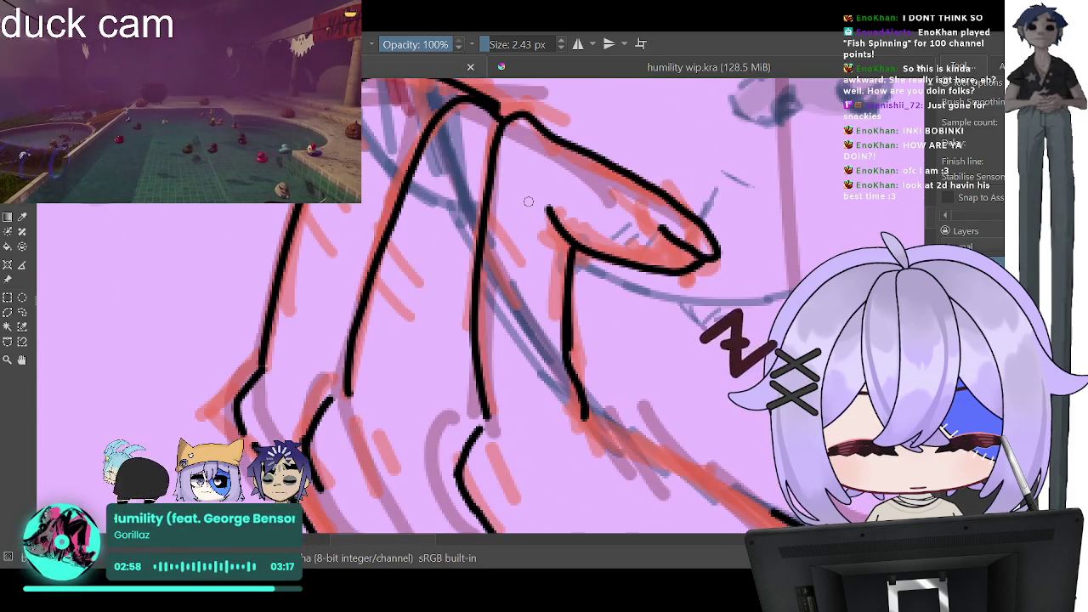
Step: Switch to a much thinner brush and add small knuckle crease marks across the fingers
click(492, 48)
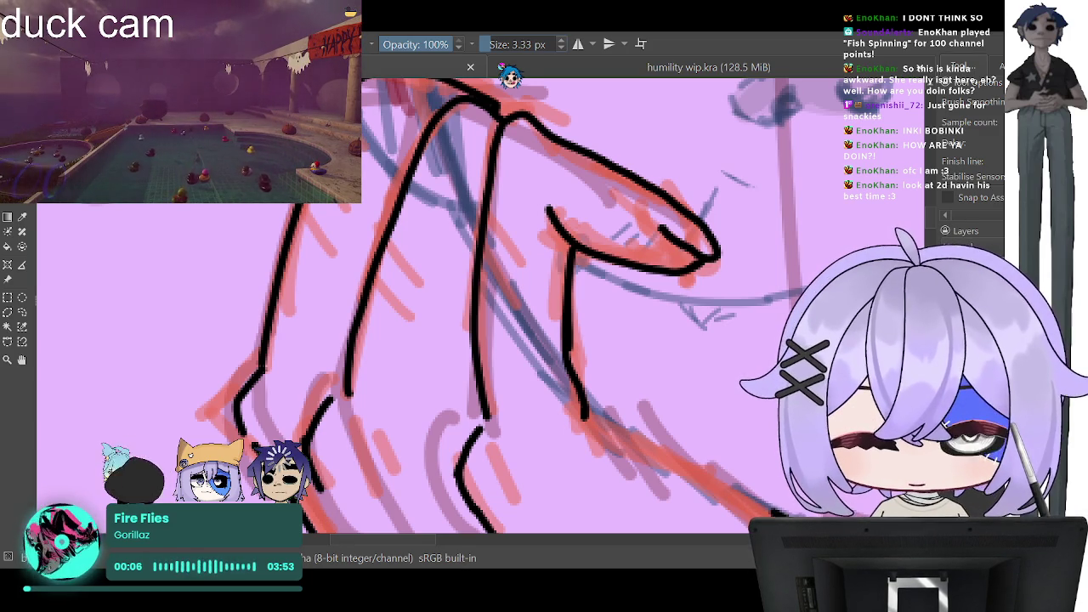
drag(483, 46, 482, 51)
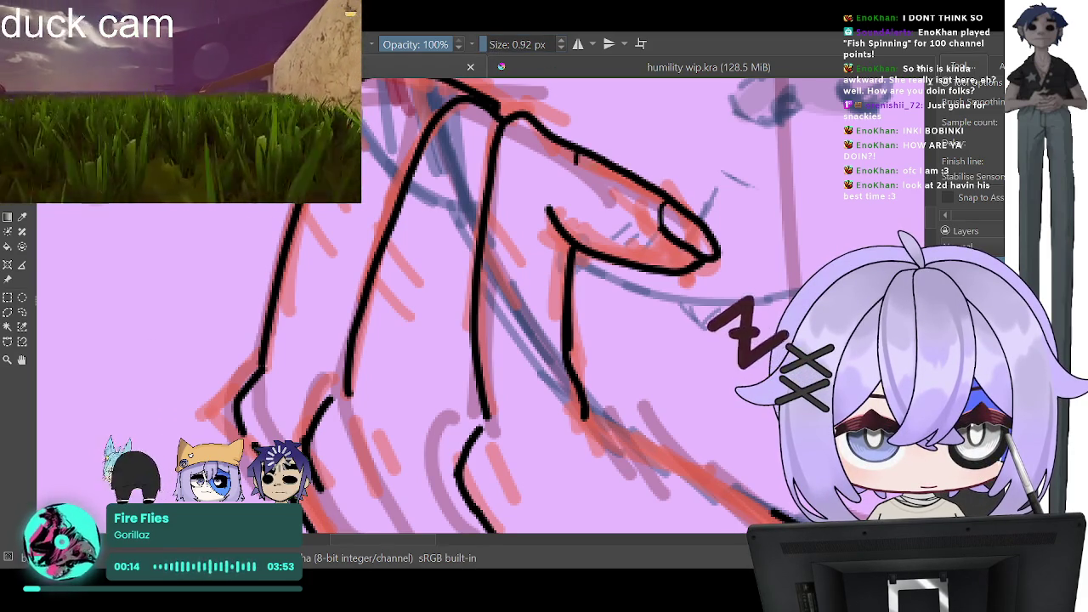
drag(578, 156, 593, 166)
mouse_move(480, 234)
mouse_down()
mouse_move(506, 237)
mouse_move(497, 310)
mouse_up()
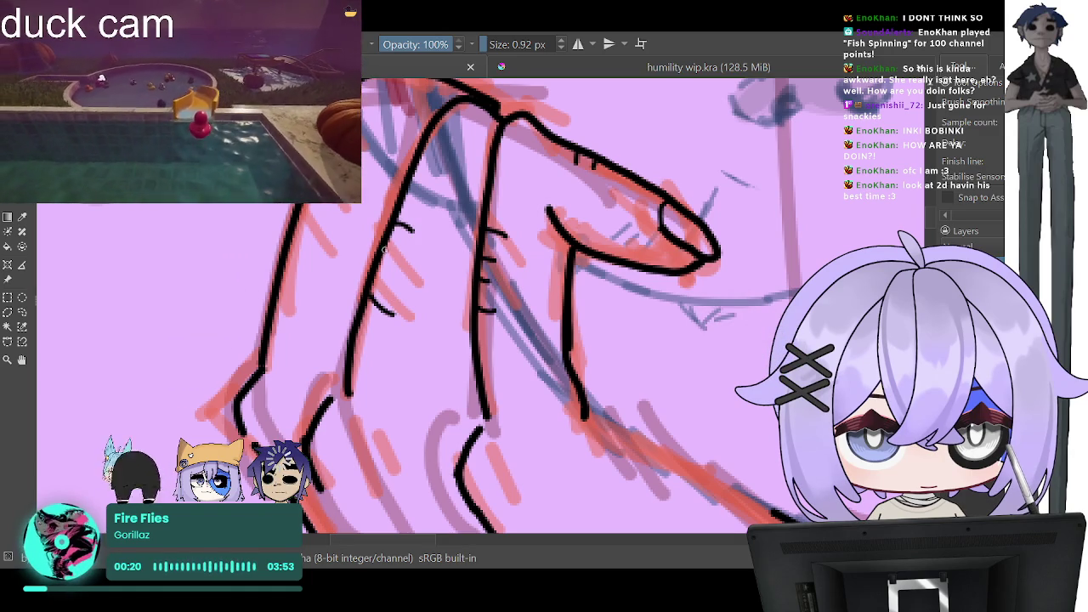
drag(295, 233, 315, 244)
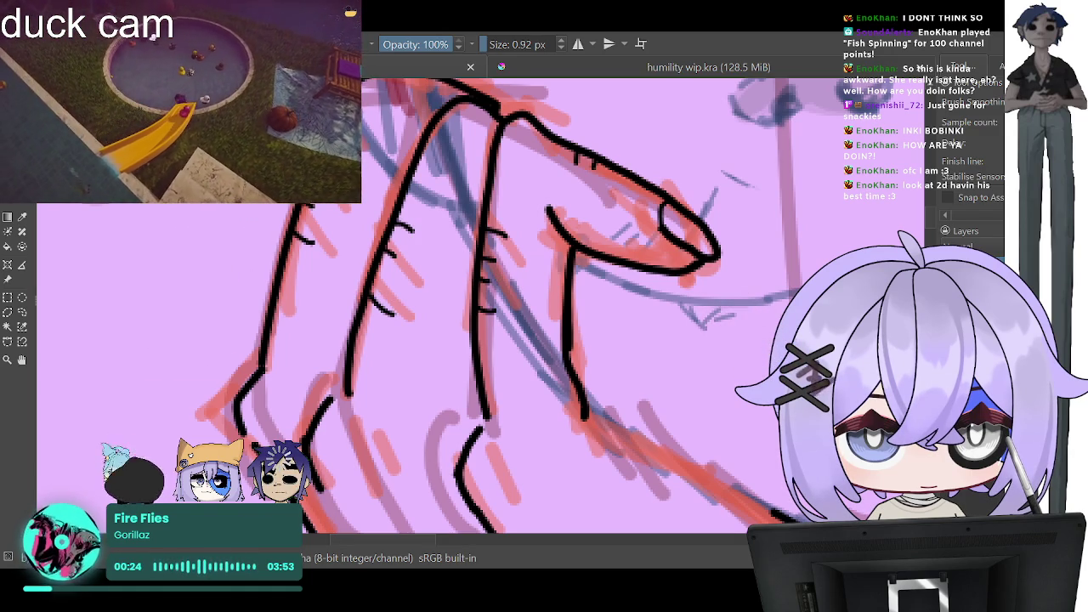
key(minus)
key(minus)
key(minus)
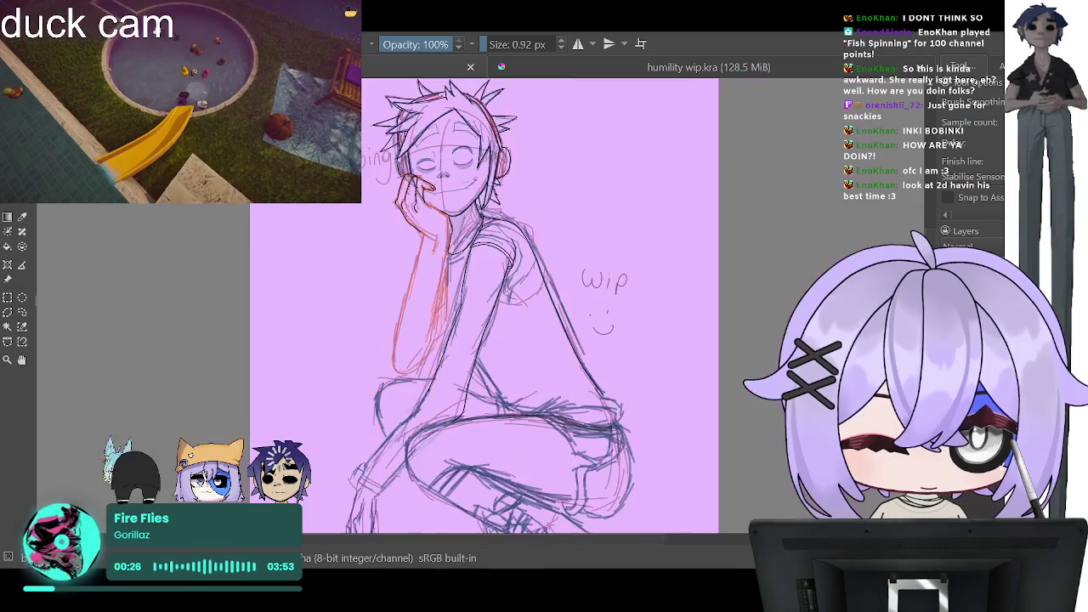
Step: Raise the brush size to 1.41 px and trace black lines near the jaw and neck
key(plus)
key(plus)
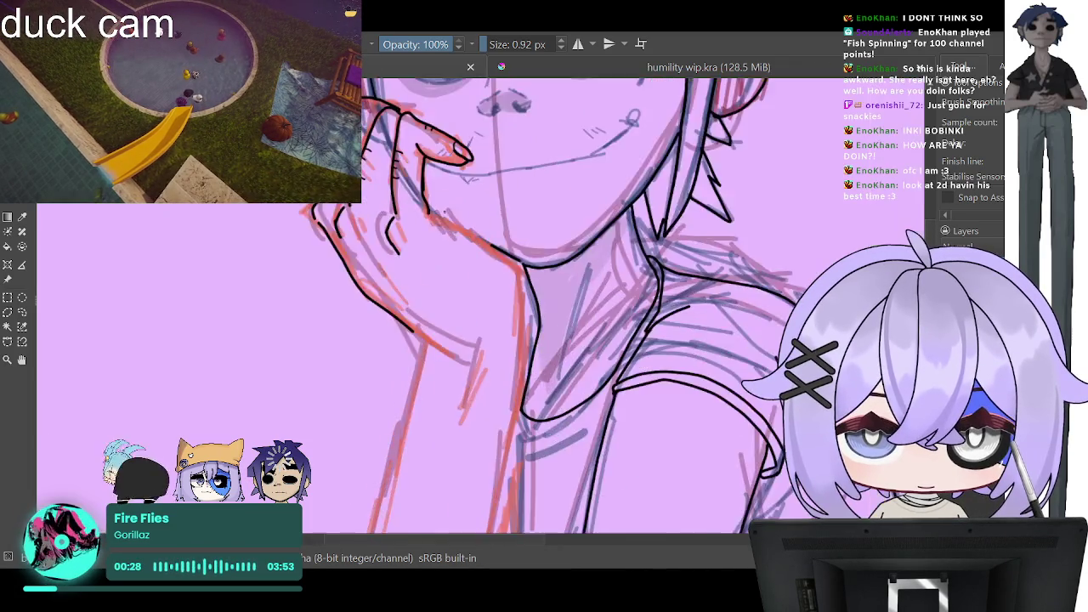
key(plus)
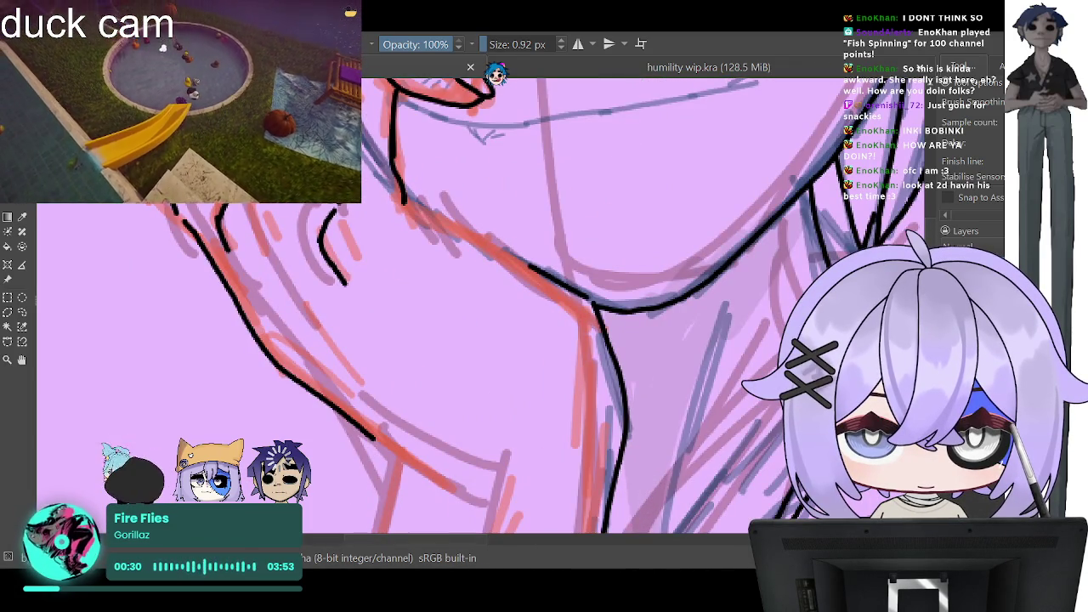
key(bracketright)
key(bracketright)
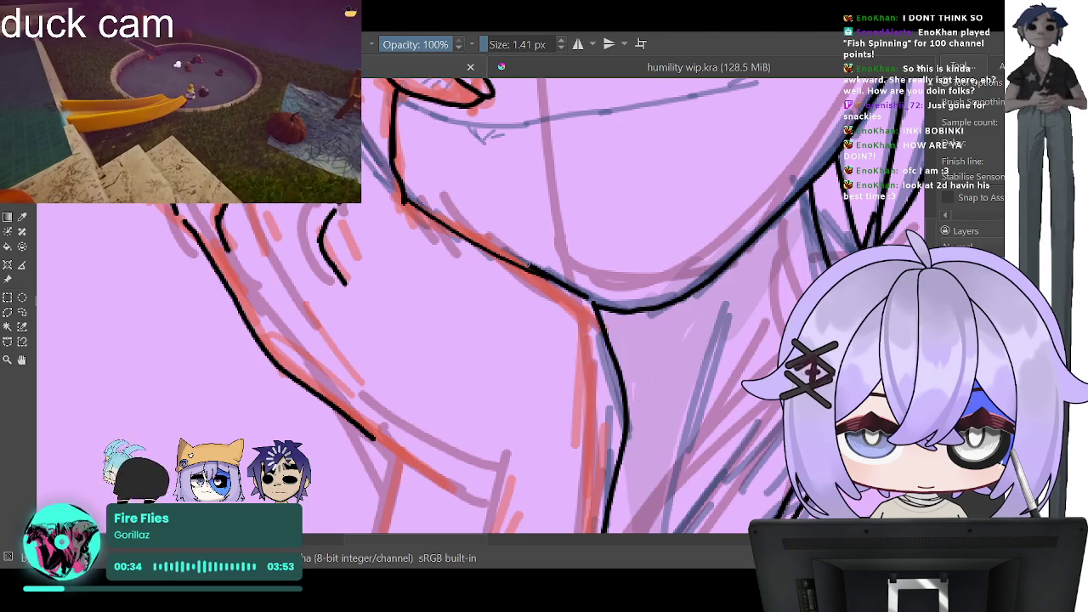
drag(297, 283, 357, 389)
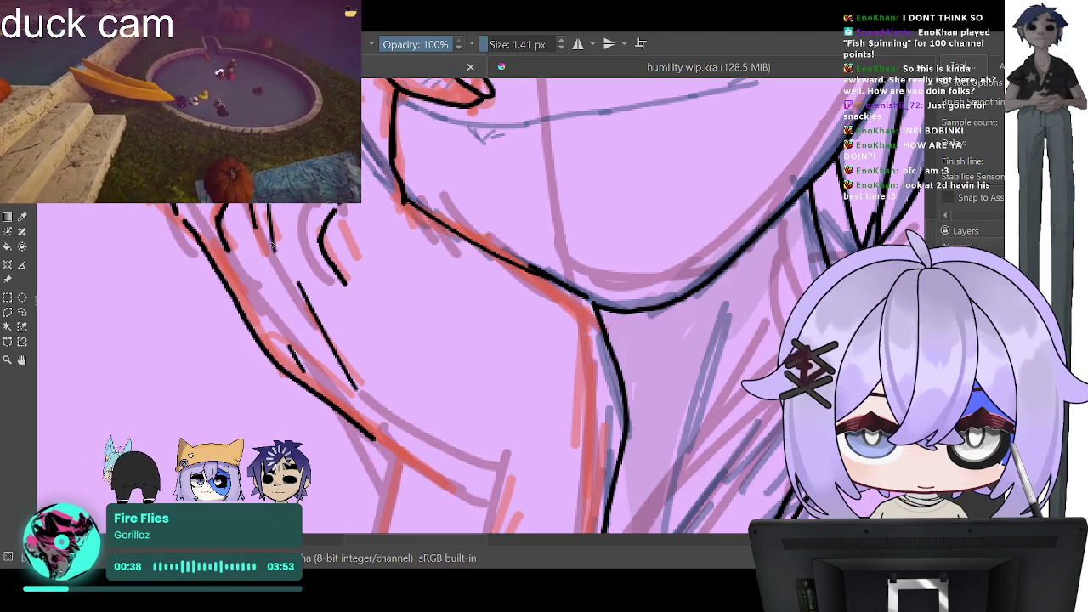
drag(343, 226, 366, 270)
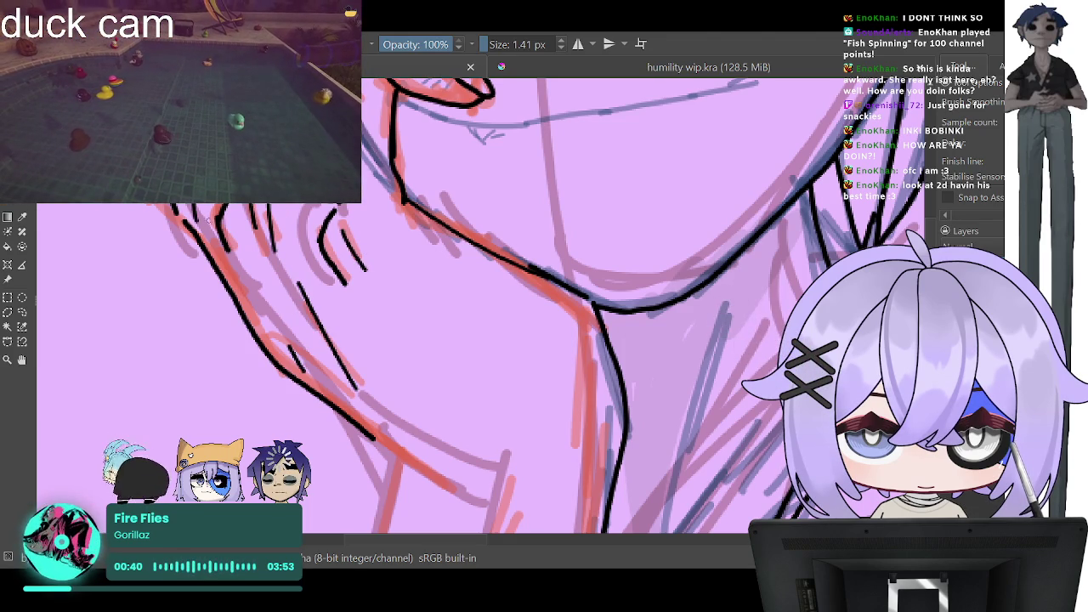
Step: Extend the arm outline down to join the lower ink line
scroll(544, 306, down, 3)
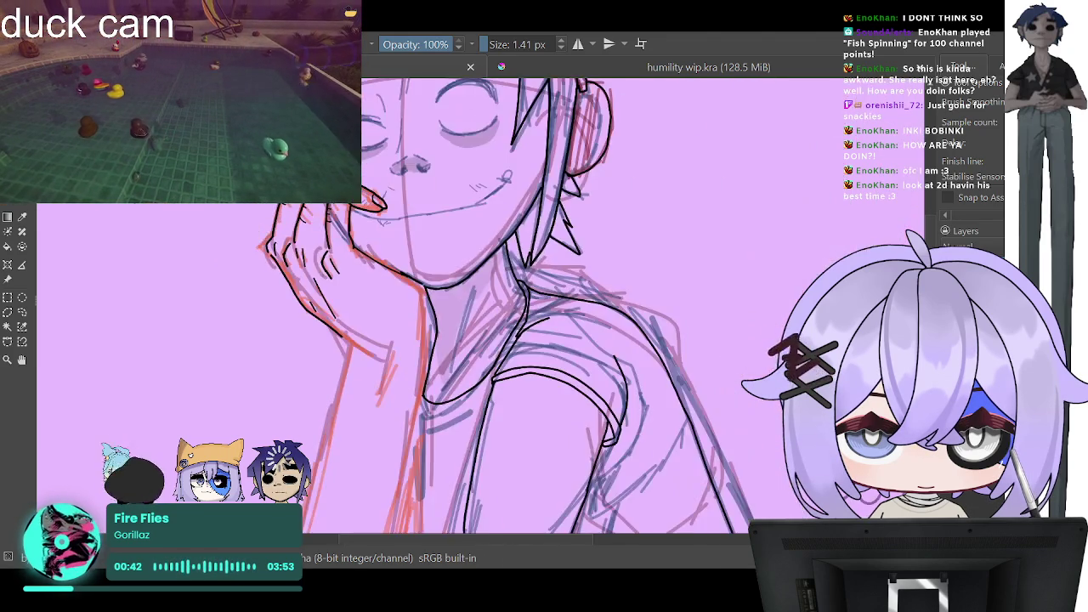
scroll(544, 306, down, 2)
scroll(544, 306, down, 1)
scroll(425, 323, down, 1)
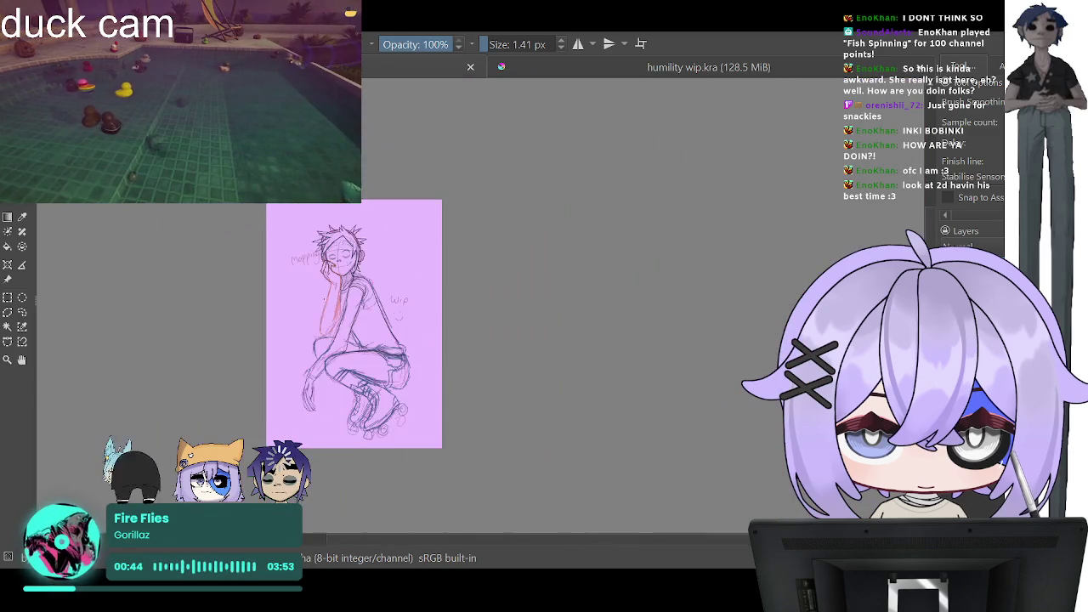
scroll(425, 323, up, 2)
scroll(425, 323, up, 1)
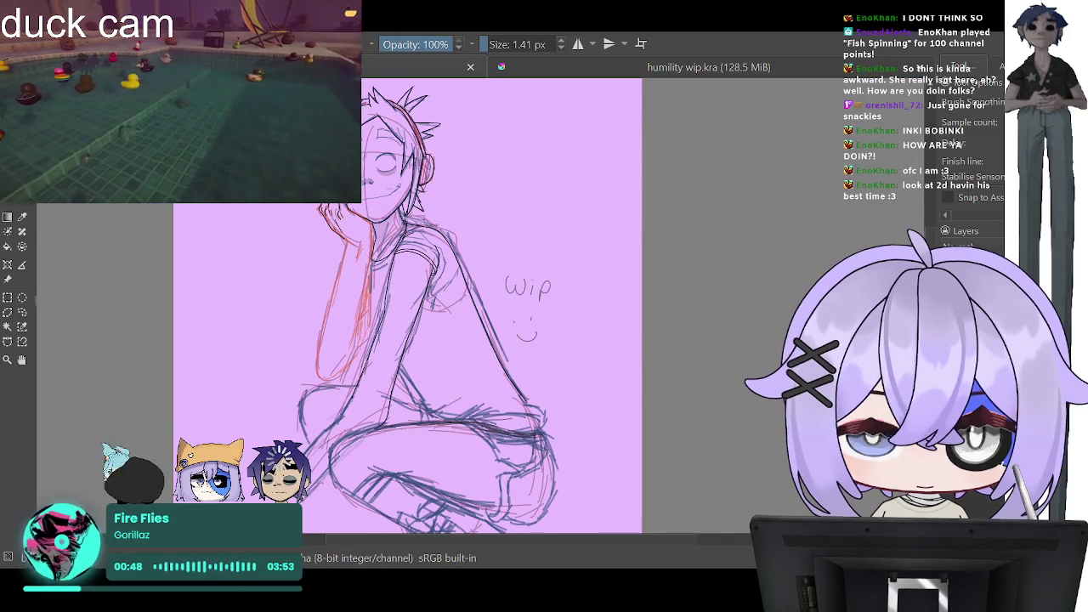
scroll(428, 385, up, 1)
scroll(427, 386, up, 1)
scroll(427, 386, up, 1)
scroll(544, 306, down, 1)
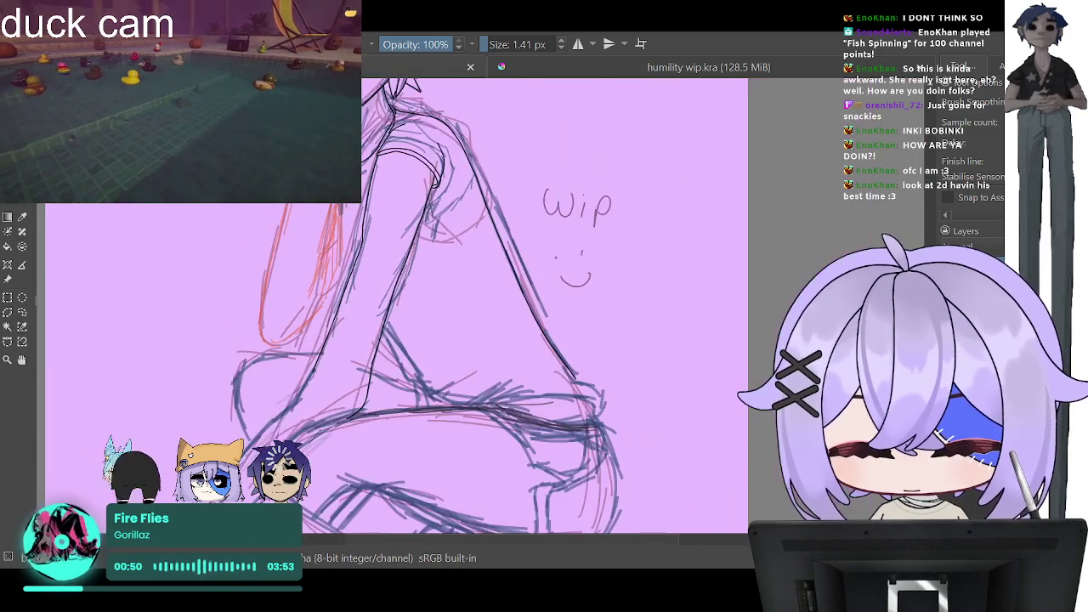
scroll(544, 306, up, 3)
scroll(544, 306, down, 1)
scroll(544, 306, up, 2)
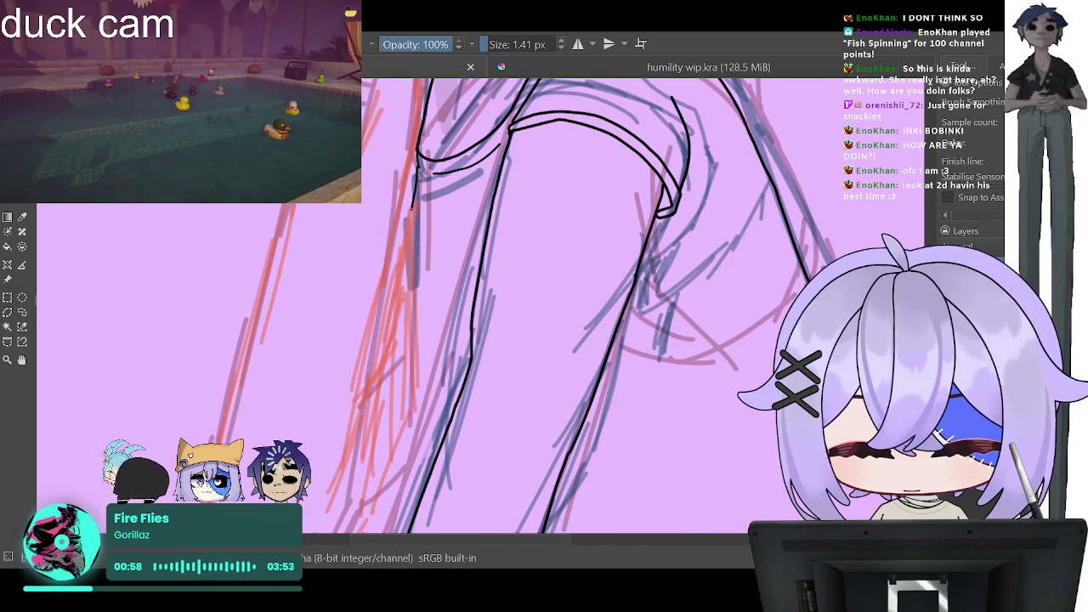
drag(425, 434, 435, 459)
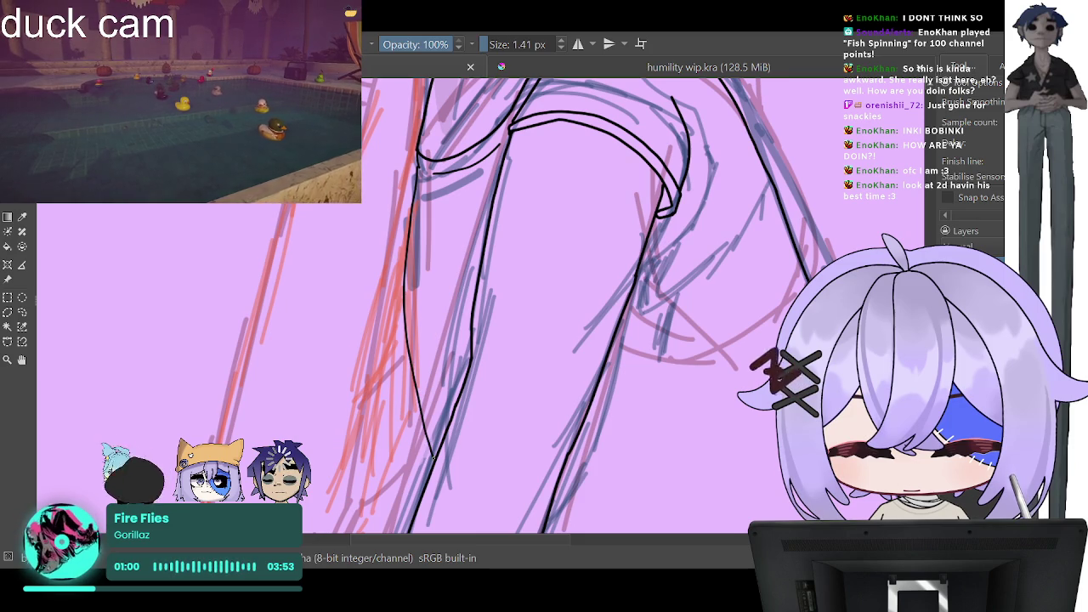
Step: Fit the page in view, hide the sketch layers to check the lineart, then restore them
key(2)
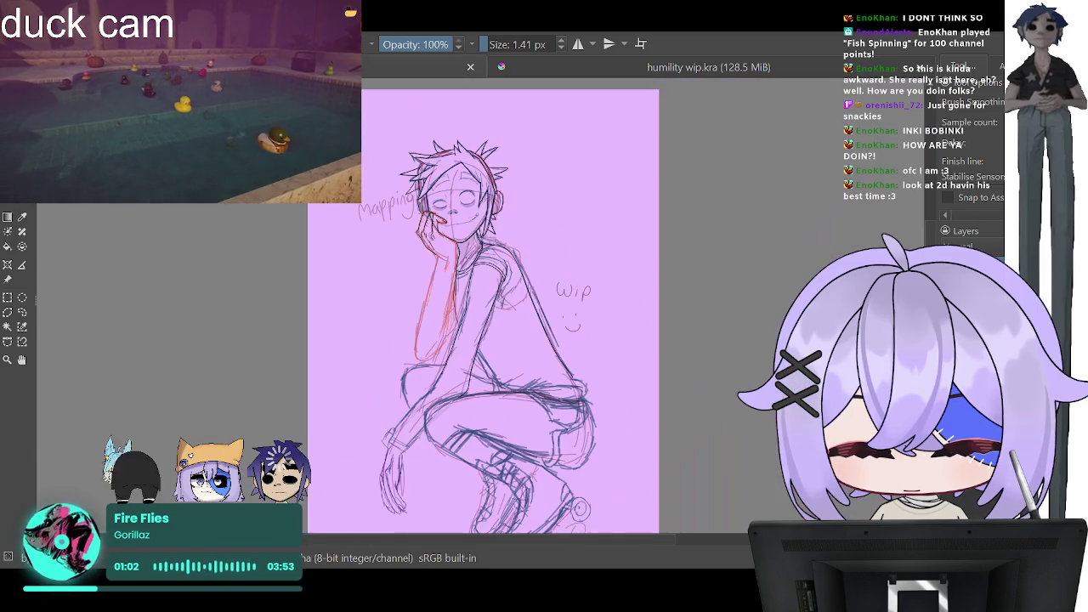
key(equal)
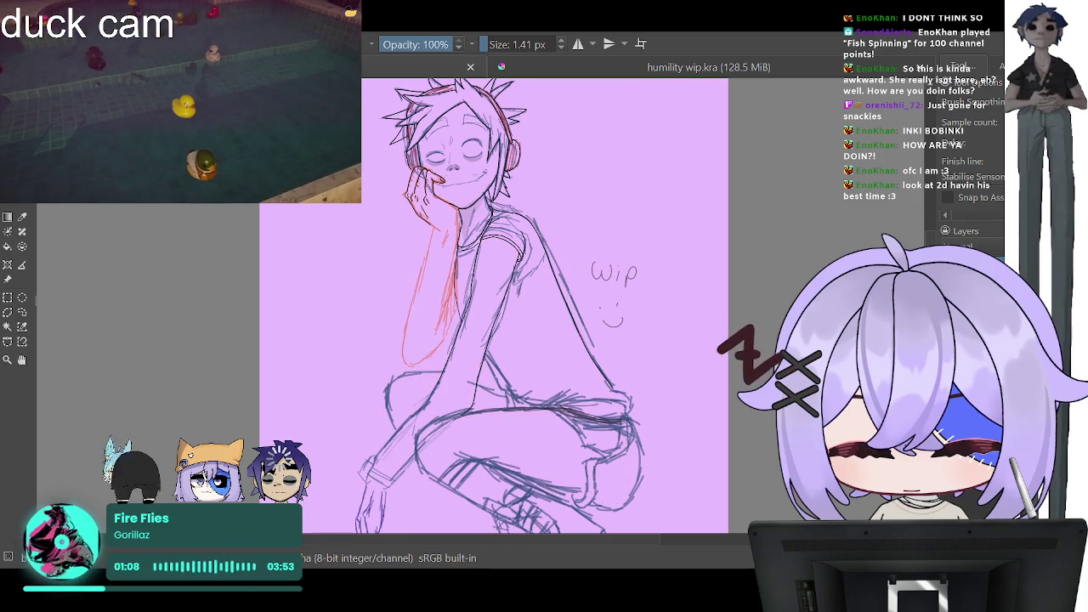
click(951, 272)
key(ctrl+z)
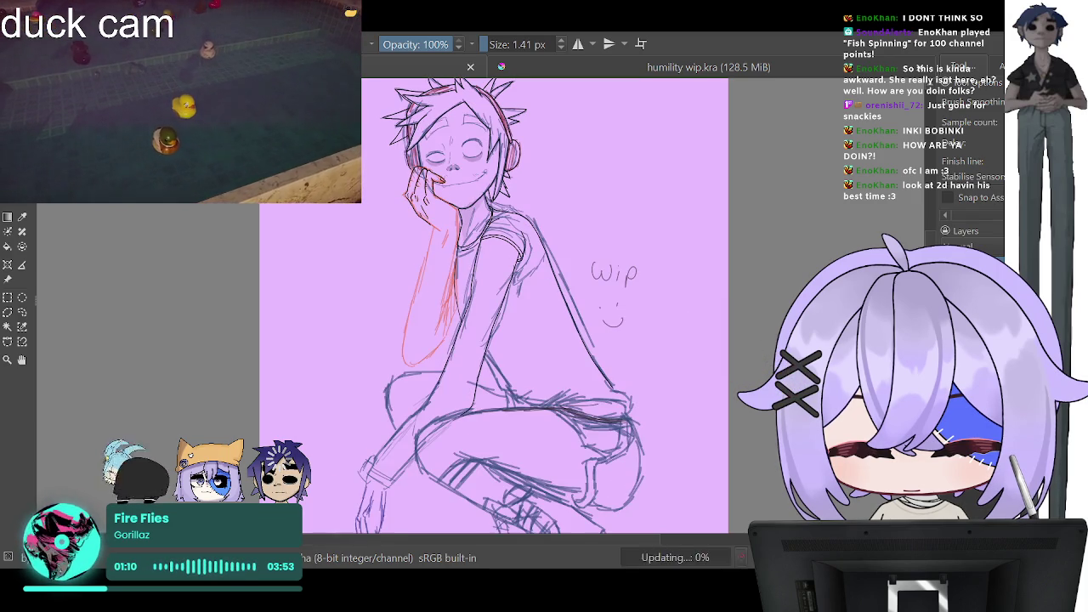
Step: Thin the brush right down and ink a fine black line inside the collar
key(2)
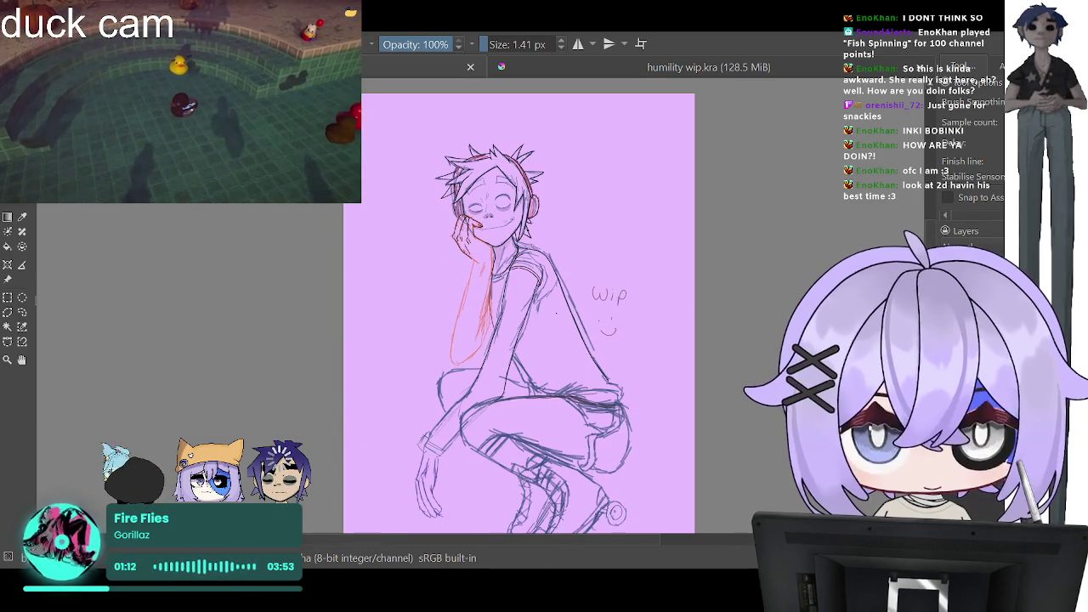
scroll(498, 216, up, 1)
scroll(498, 216, up, 3)
scroll(498, 216, up, 2)
scroll(495, 222, down, 3)
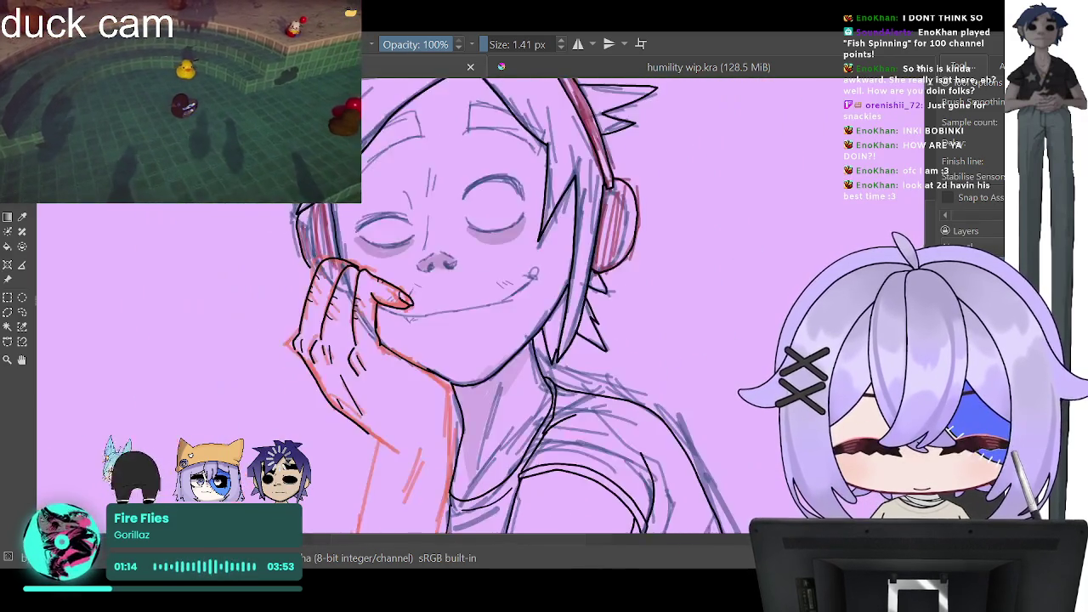
scroll(495, 222, down, 1)
scroll(503, 285, up, 2)
scroll(503, 285, up, 2)
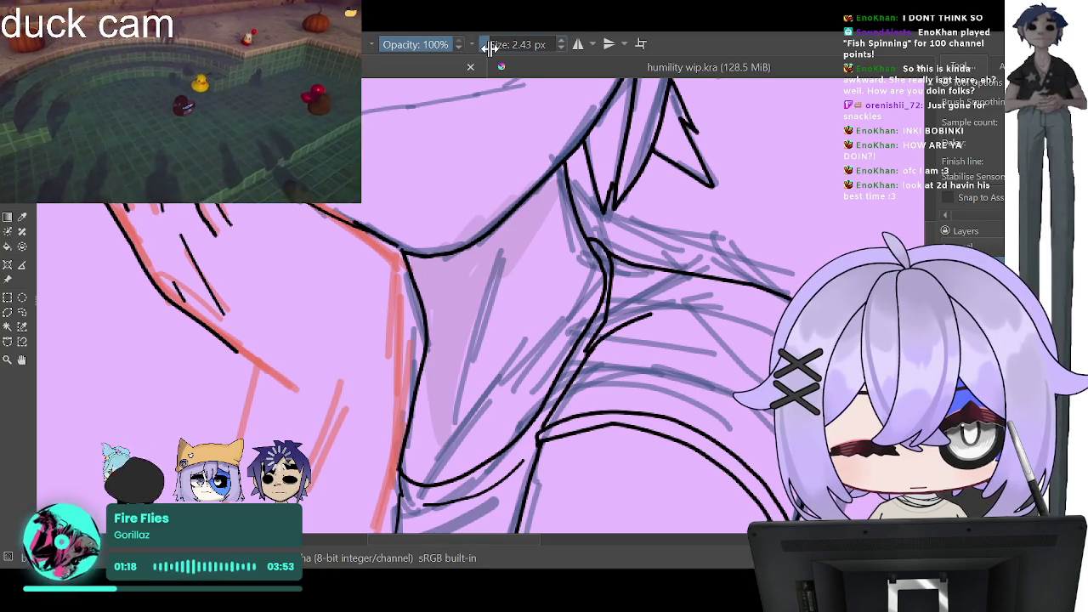
drag(489, 48, 485, 51)
drag(505, 254, 473, 386)
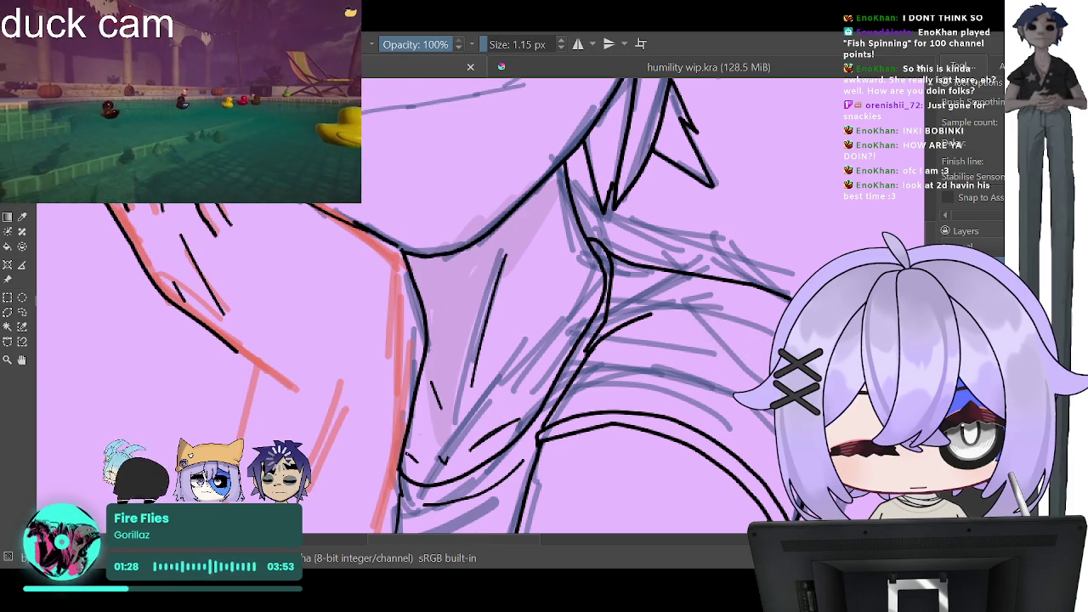
Step: Add two short black strokes on the shoulder beside the neck
scroll(481, 407, down, 5)
scroll(480, 408, down, 2)
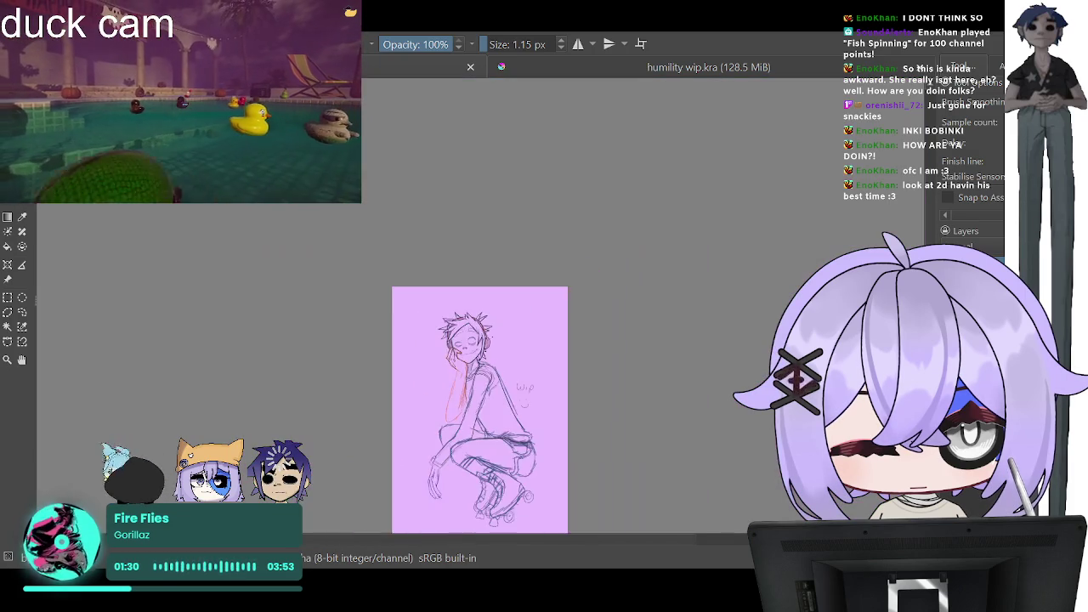
scroll(420, 467, up, 3)
scroll(421, 468, up, 2)
scroll(421, 467, down, 4)
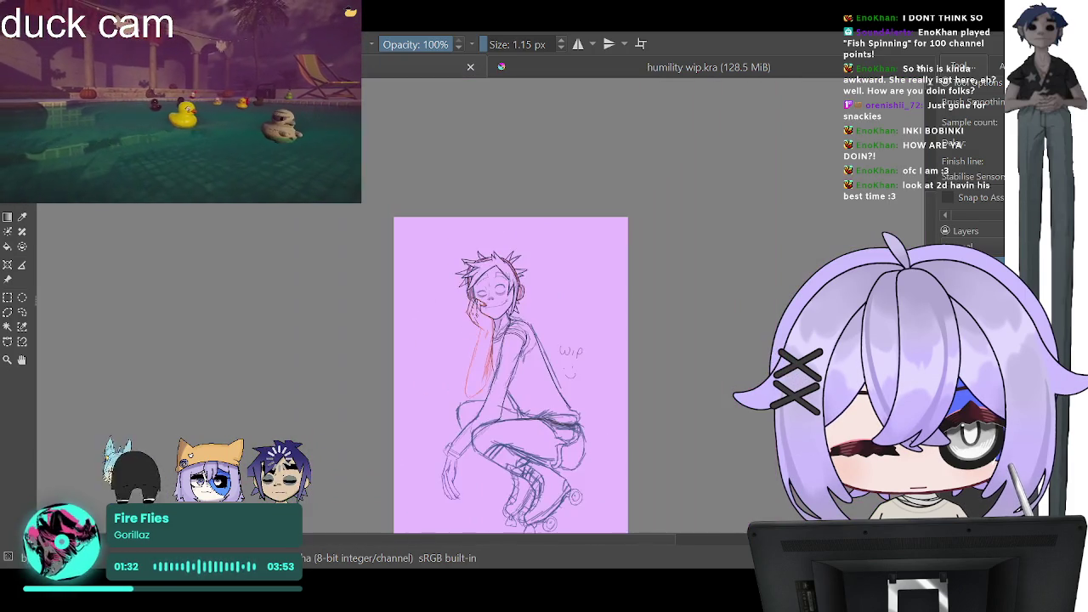
scroll(420, 468, up, 2)
scroll(481, 204, up, 3)
scroll(480, 204, up, 1)
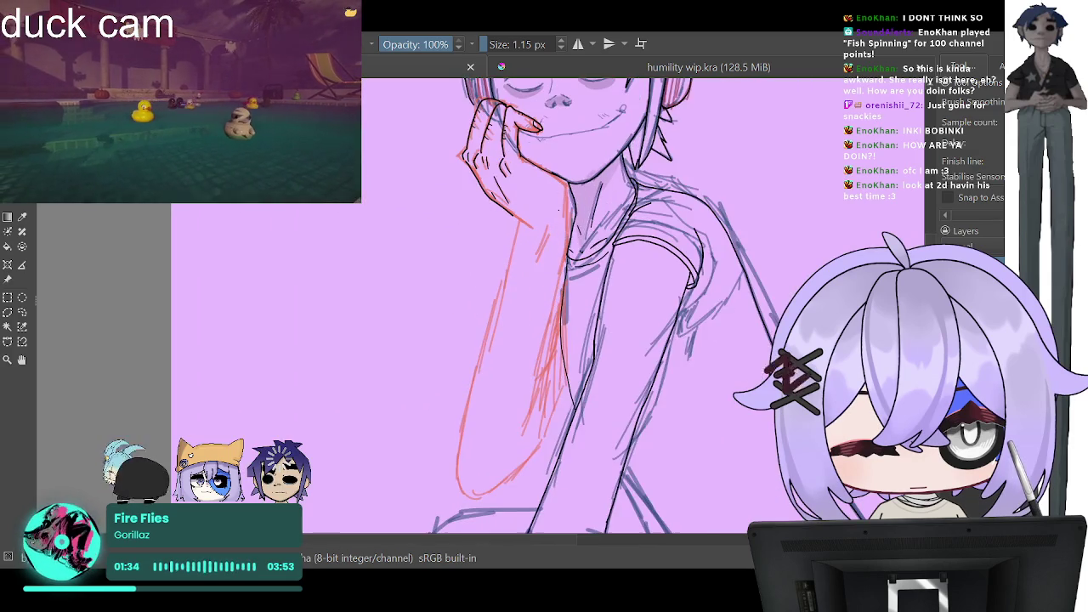
scroll(480, 203, down, 1)
scroll(480, 204, up, 1)
scroll(587, 255, up, 1)
scroll(586, 255, up, 3)
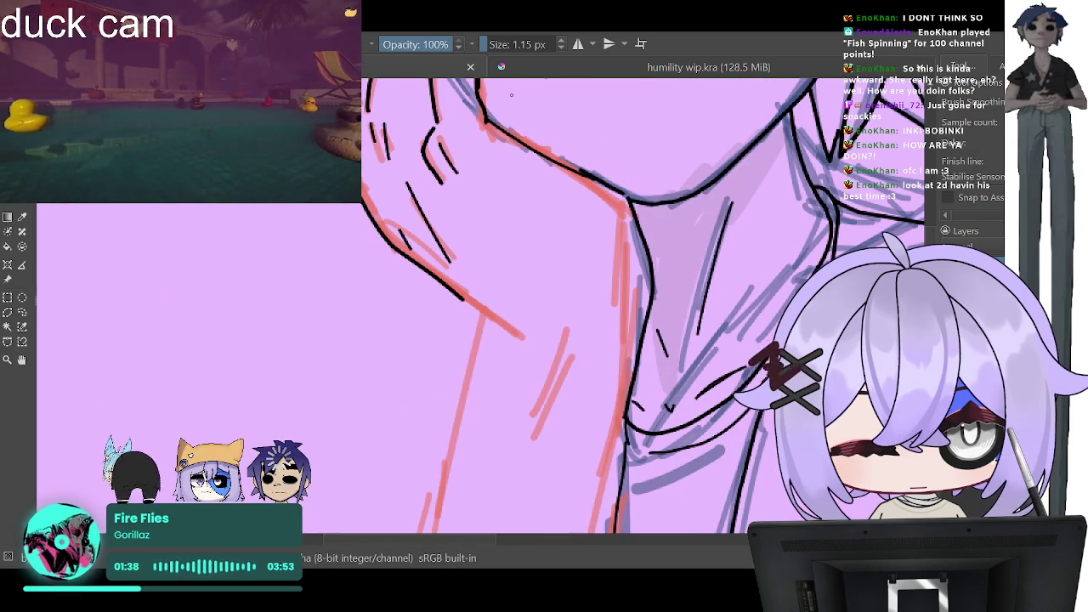
drag(760, 331, 718, 356)
drag(756, 310, 699, 374)
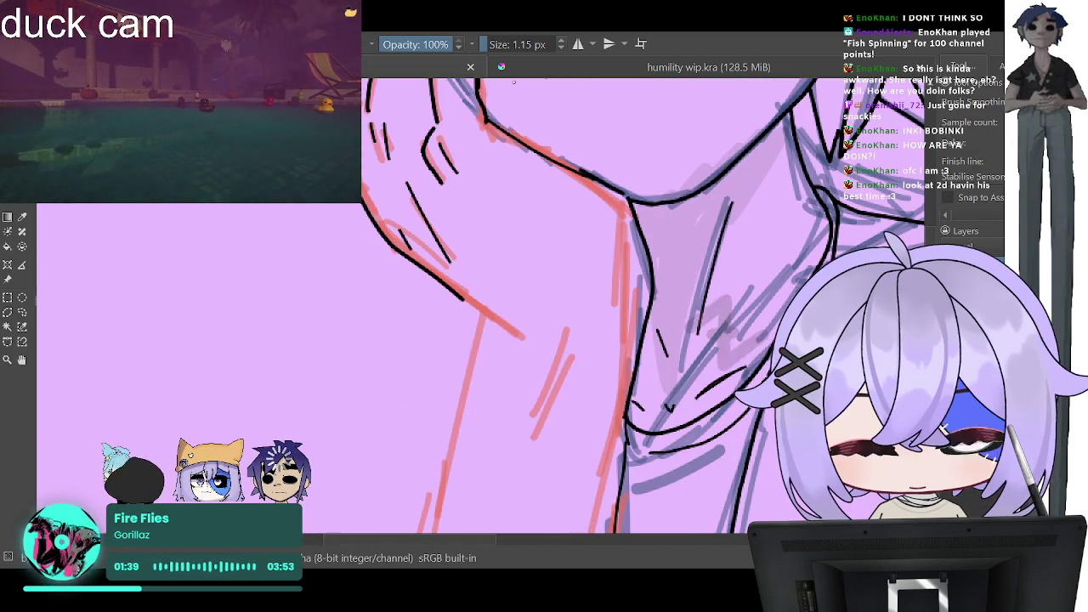
Step: Enlarge the brush and trace the arm outline along the red sketch
click(491, 45)
scroll(492, 44, down, 1)
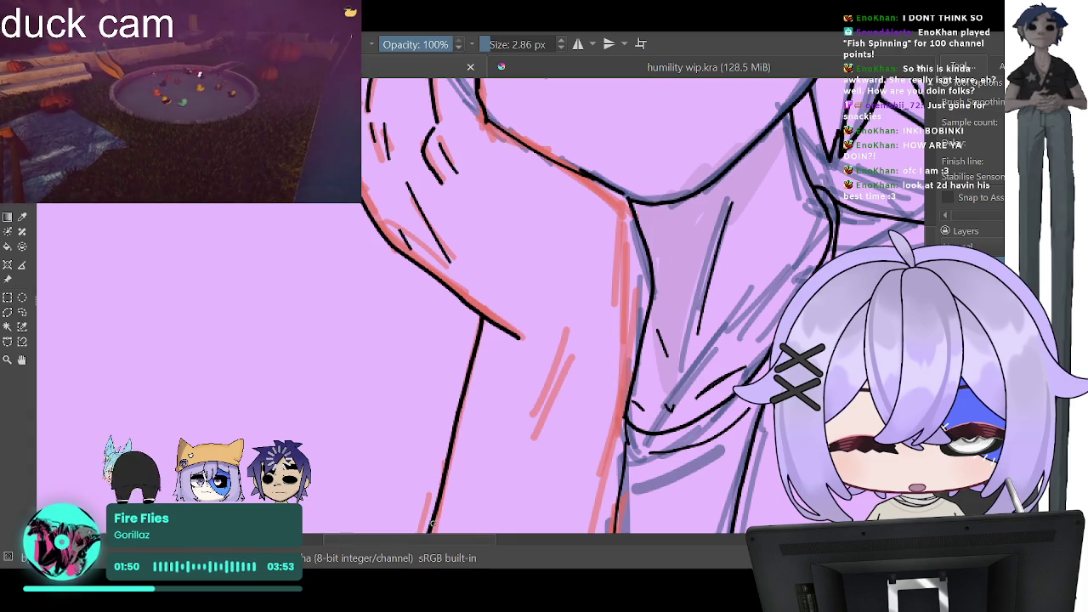
key(2)
scroll(514, 175, up, 2)
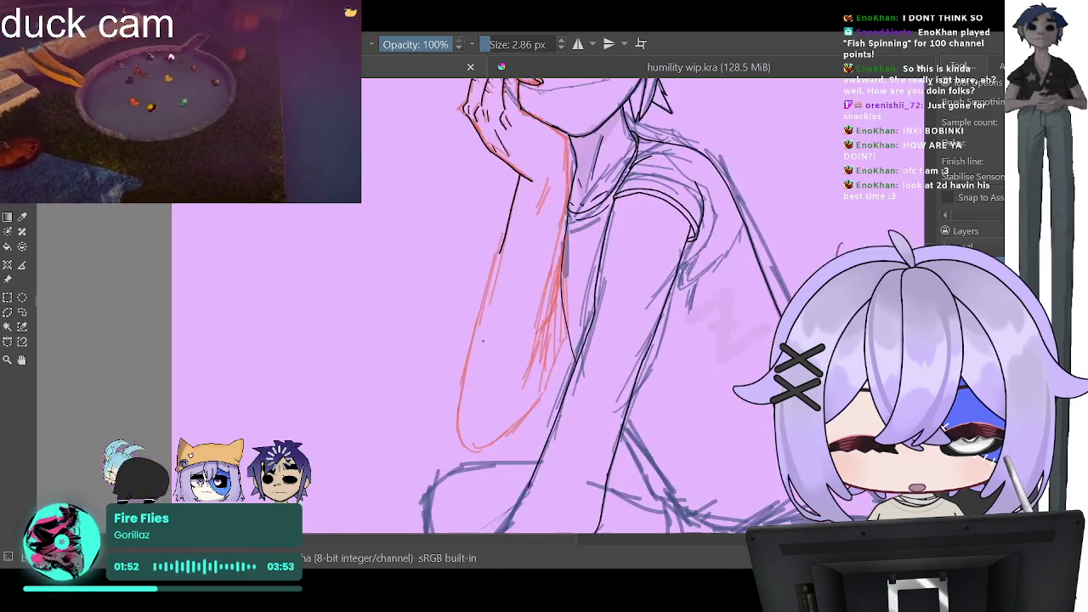
scroll(513, 175, up, 2)
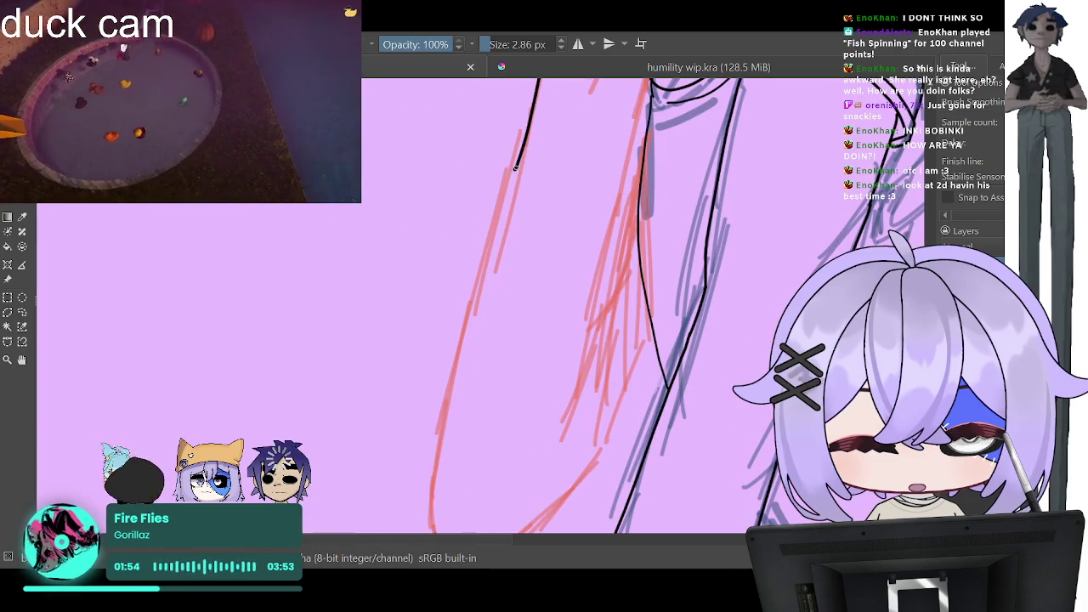
drag(514, 175, 433, 526)
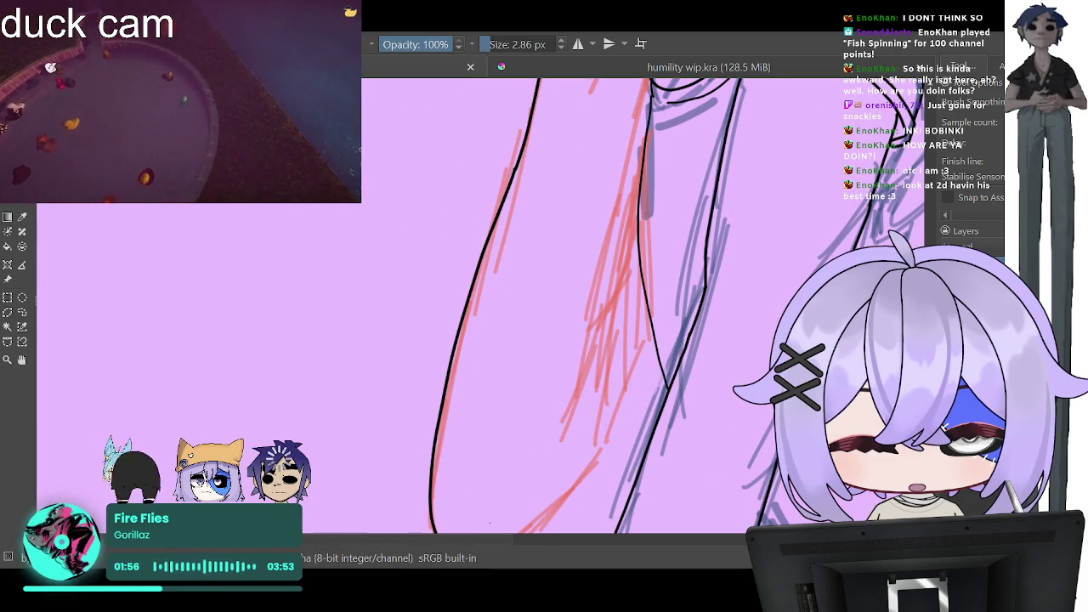
Step: Extend the outline along the arm's bottom curve and join it to the other black line
scroll(552, 306, down, 1)
scroll(552, 306, down, 2)
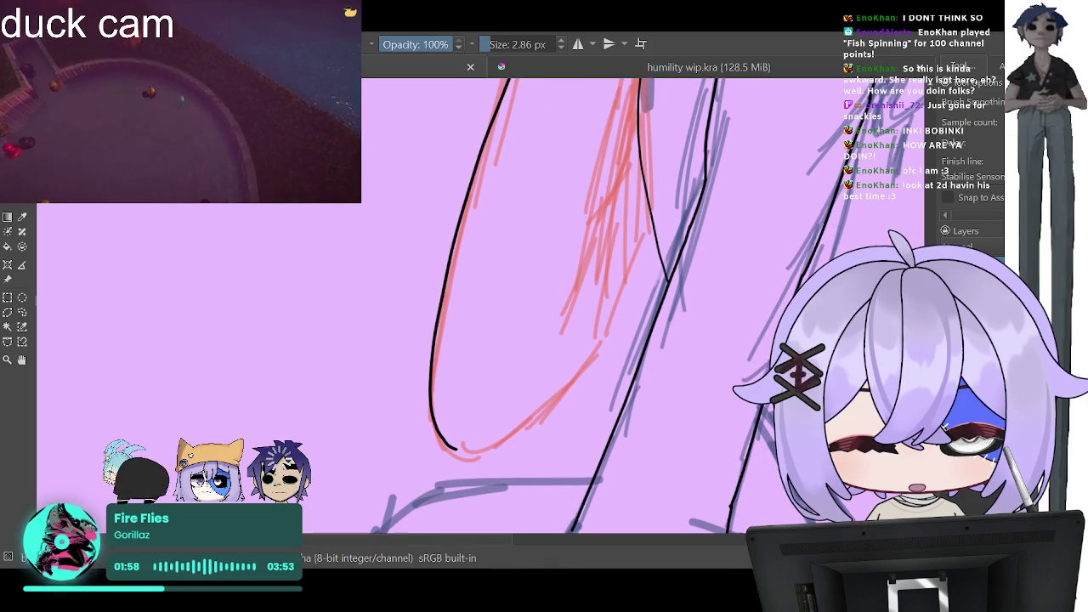
drag(455, 450, 511, 439)
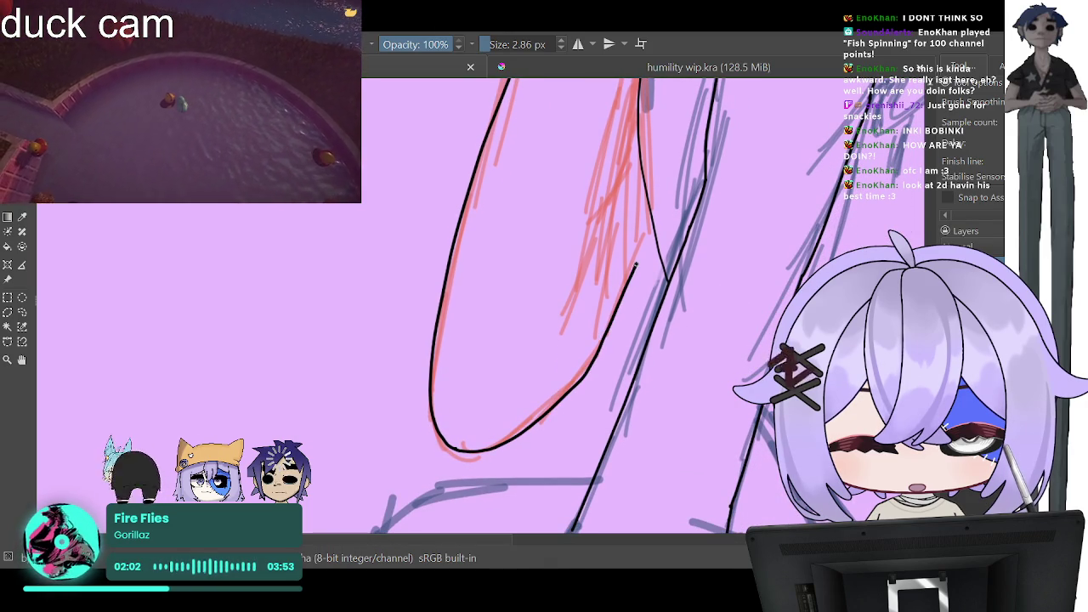
drag(636, 265, 653, 229)
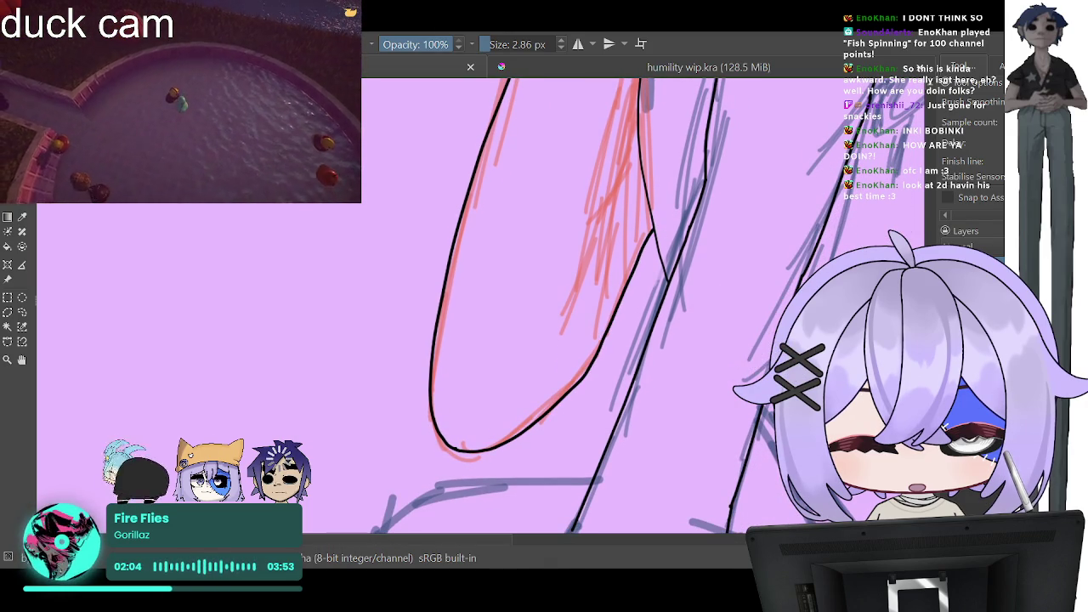
Step: Draw a black outline down the inner arm and continue it further down
scroll(553, 306, up, 3)
scroll(552, 306, up, 3)
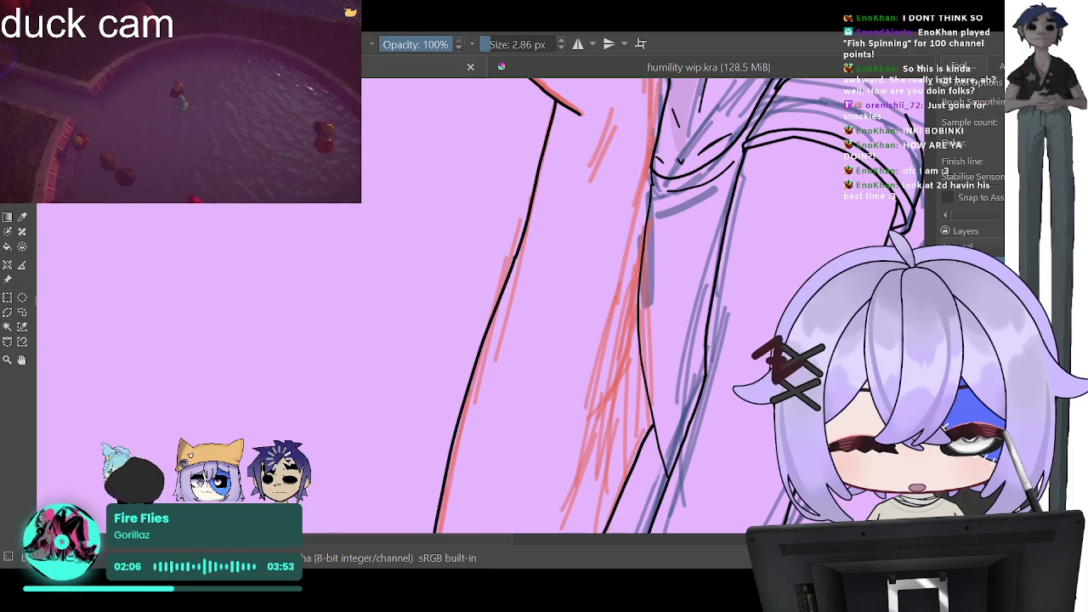
scroll(552, 305, up, 3)
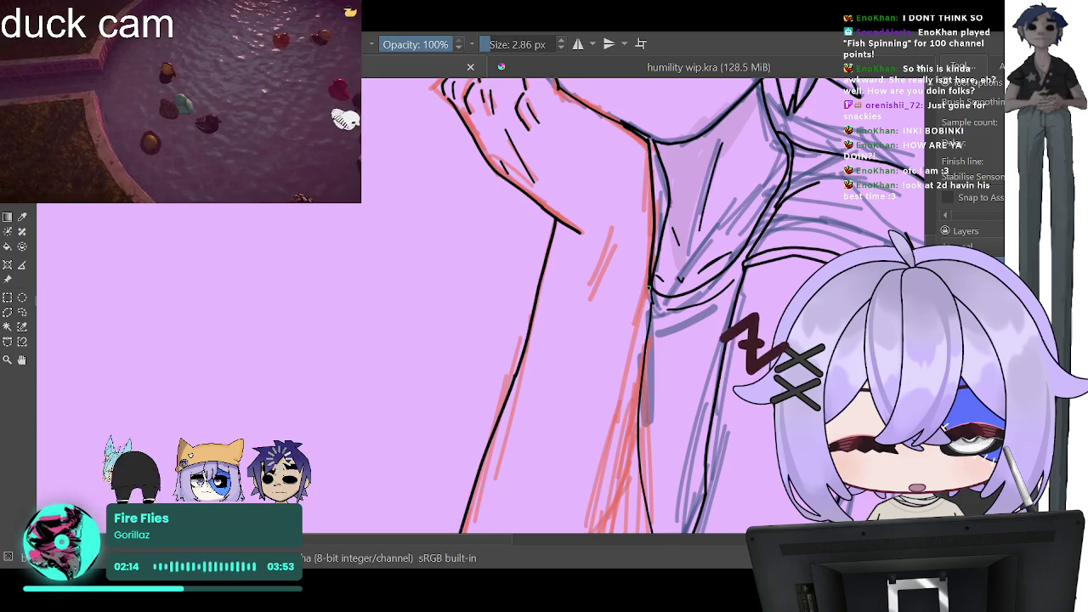
drag(653, 204, 613, 422)
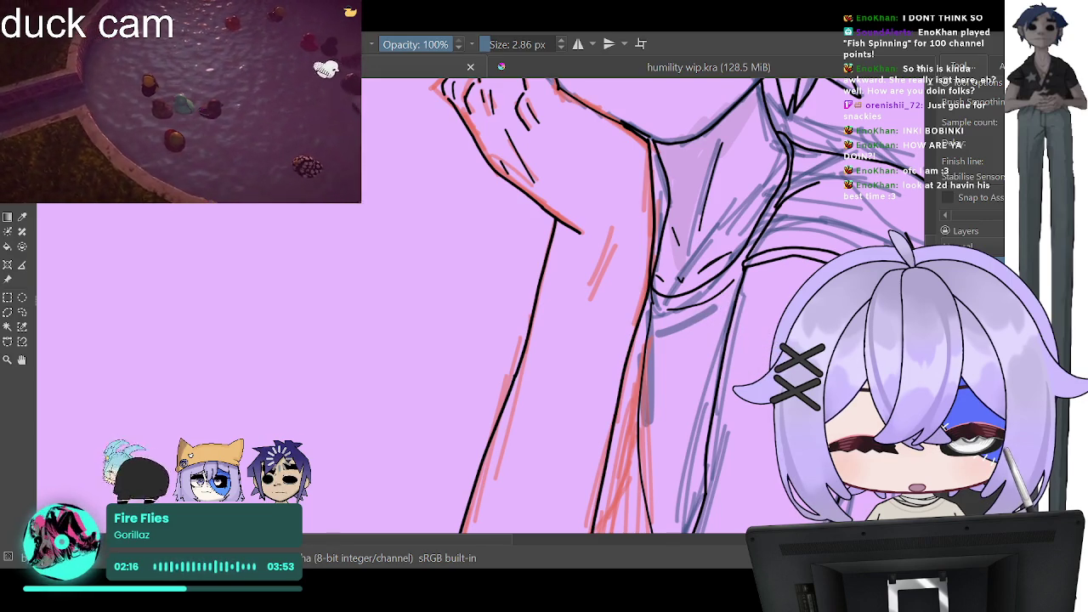
scroll(560, 306, down, 5)
drag(588, 238, 562, 323)
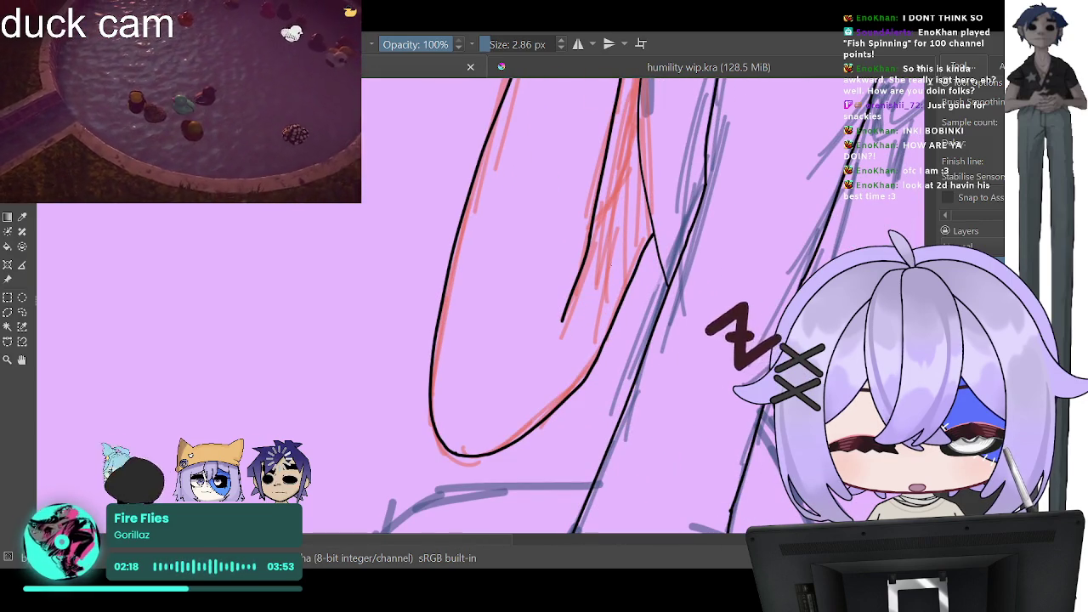
scroll(630, 276, up, 5)
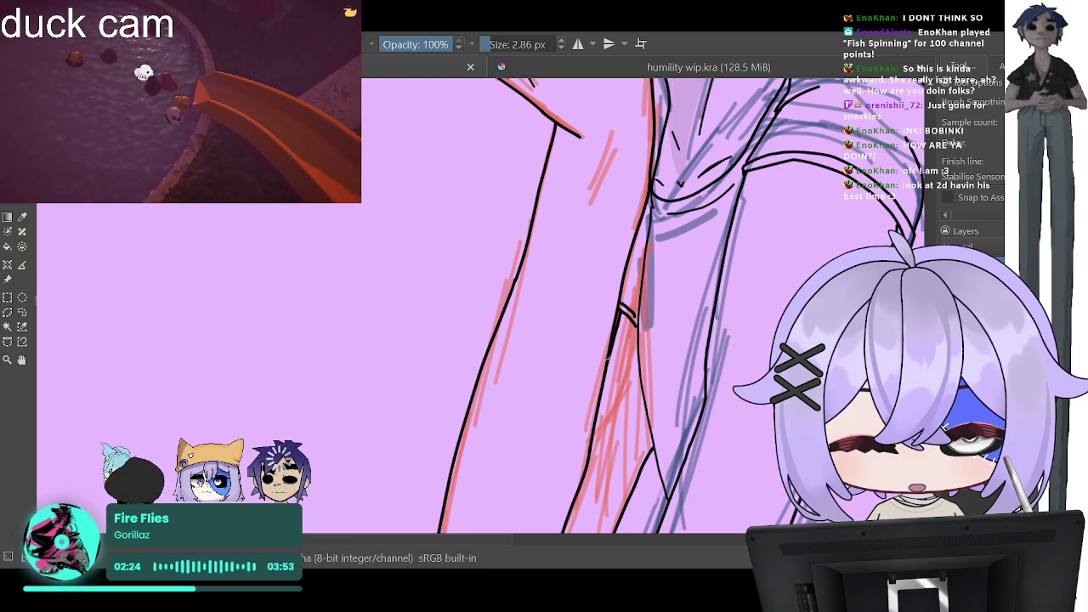
scroll(612, 306, down, 3)
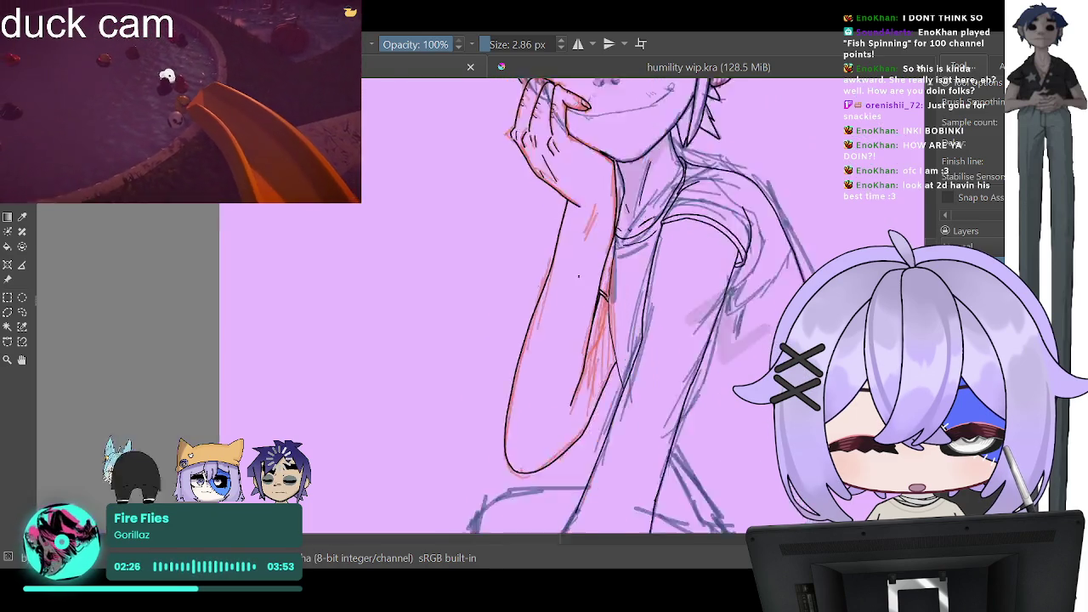
scroll(612, 306, down, 2)
scroll(612, 306, down, 2)
scroll(566, 319, down, 1)
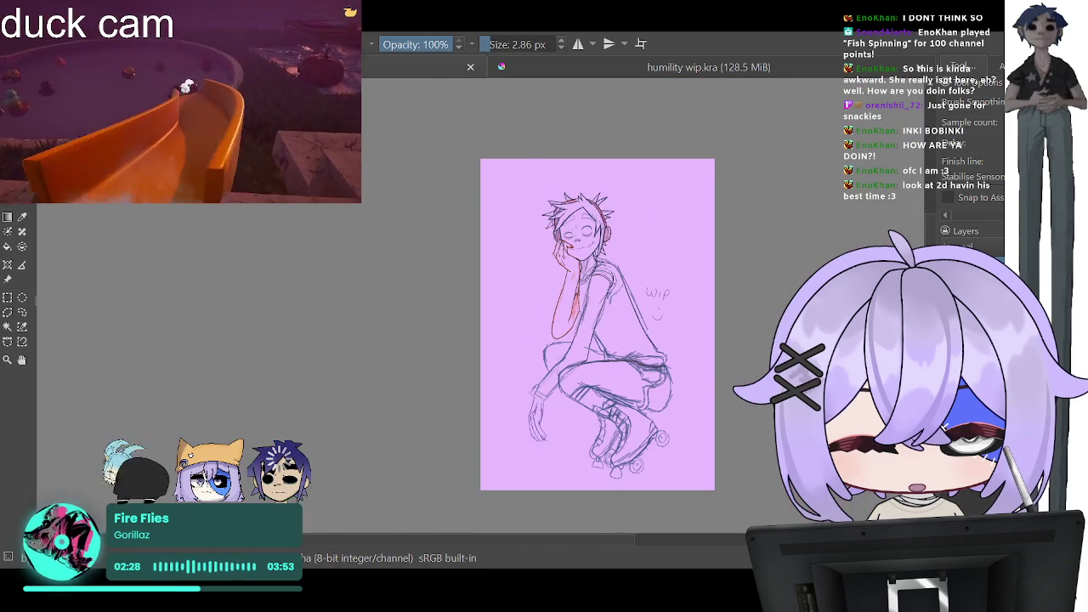
scroll(607, 337, up, 1)
scroll(608, 337, up, 2)
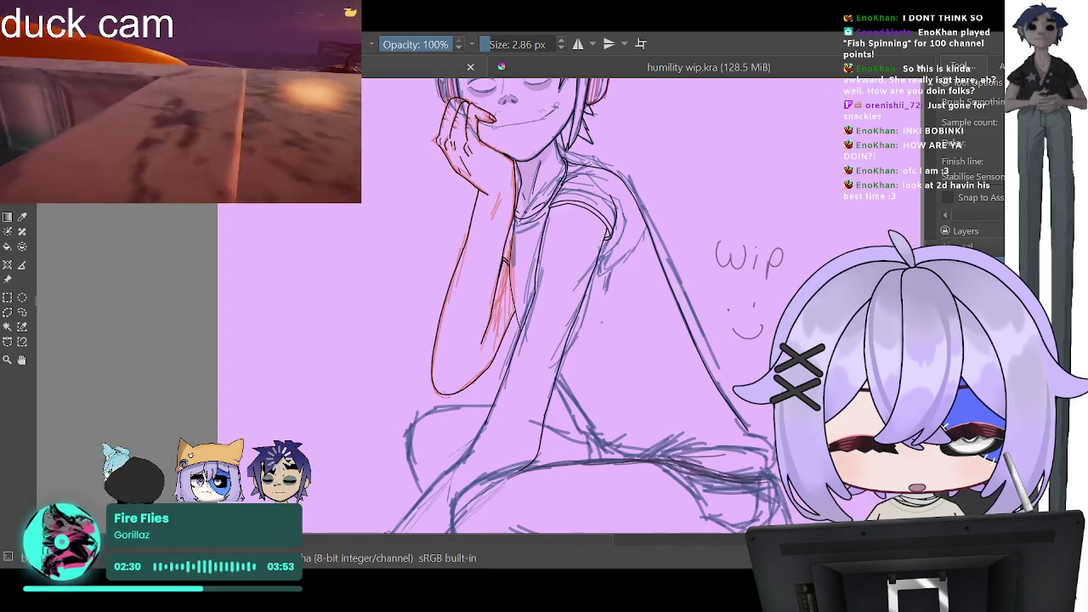
scroll(587, 323, down, 2)
scroll(587, 323, down, 1)
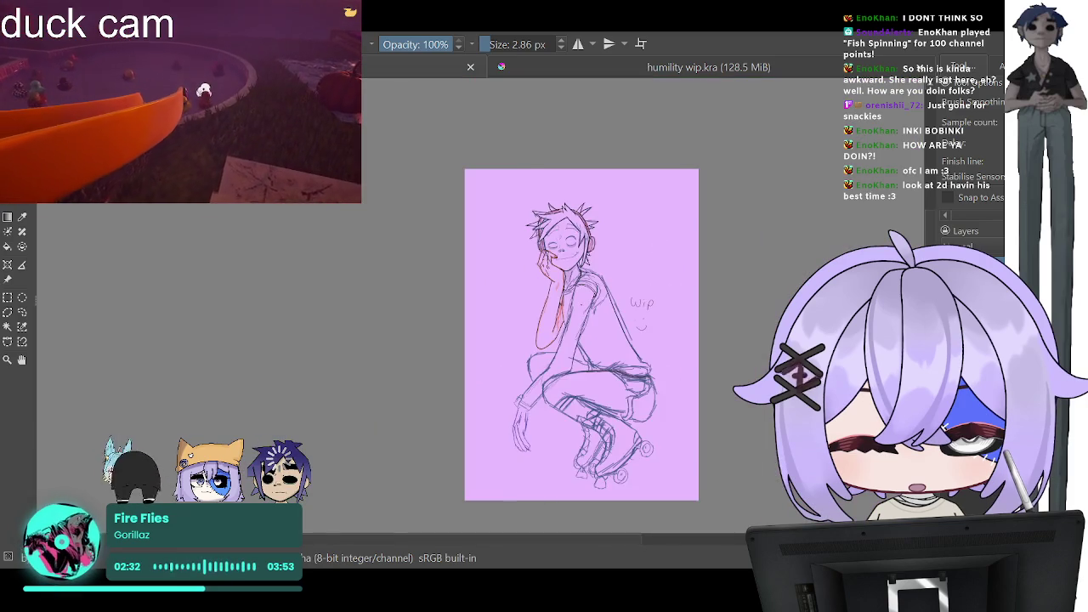
scroll(587, 323, up, 1)
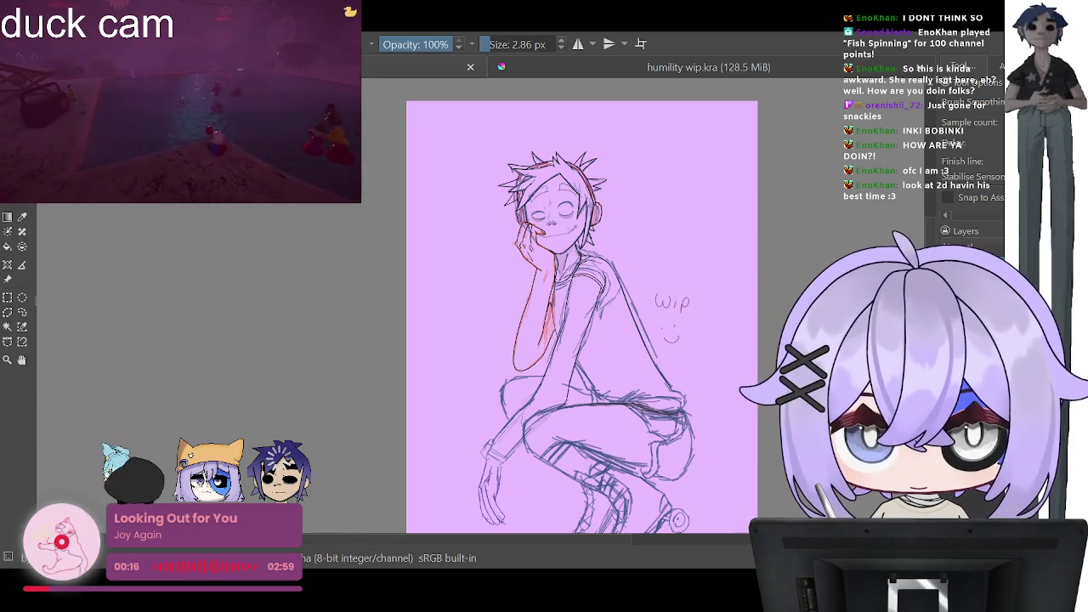
Step: Zoom in on the legs and ink one long black line along the top of the thigh
scroll(581, 316, down, 2)
scroll(581, 316, up, 1)
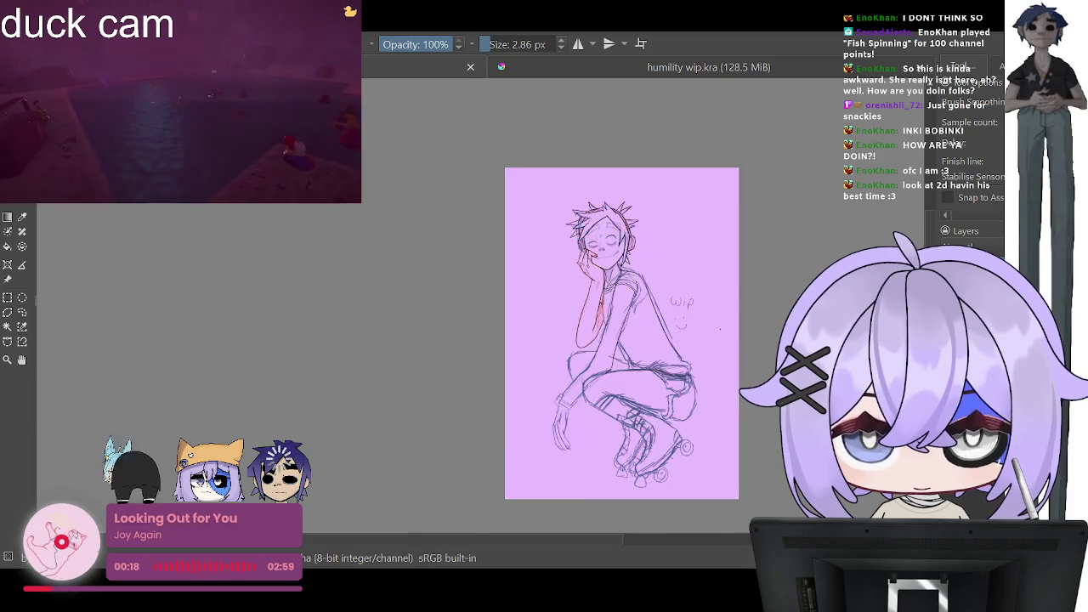
scroll(573, 310, up, 1)
scroll(573, 311, up, 1)
scroll(573, 310, up, 1)
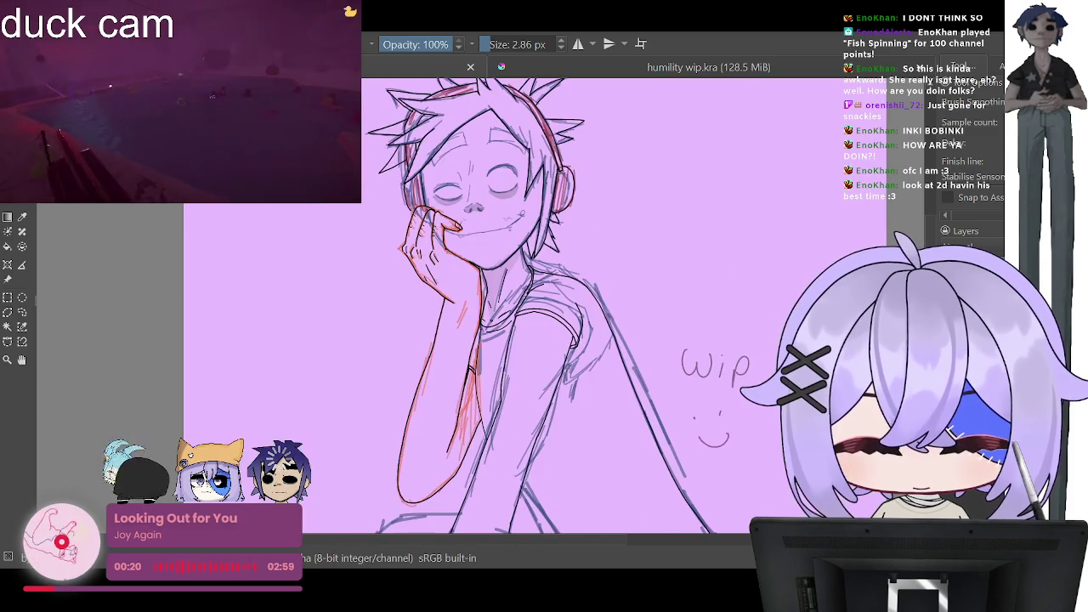
scroll(573, 310, down, 2)
scroll(530, 322, up, 1)
scroll(530, 321, up, 1)
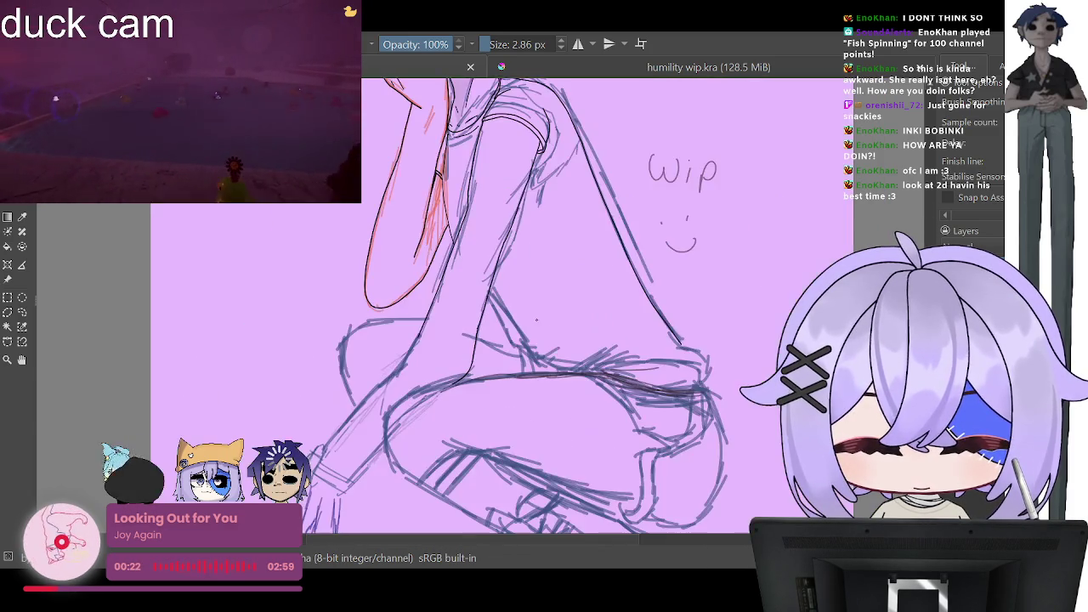
scroll(530, 321, up, 1)
scroll(531, 321, up, 1)
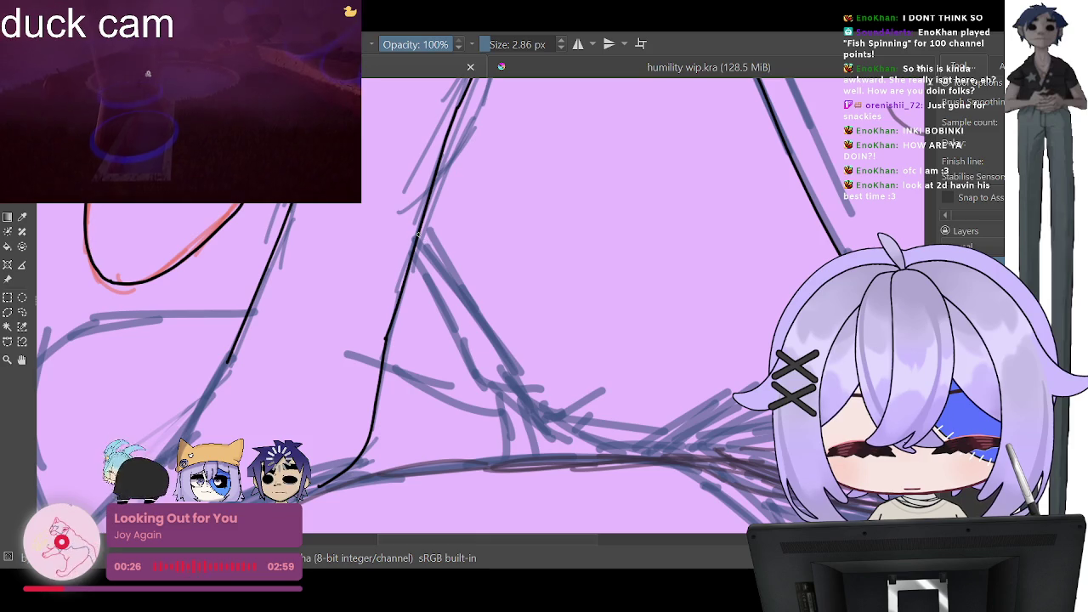
mouse_move(480, 335)
mouse_down()
mouse_move(544, 413)
mouse_move(667, 422)
mouse_move(753, 413)
mouse_up()
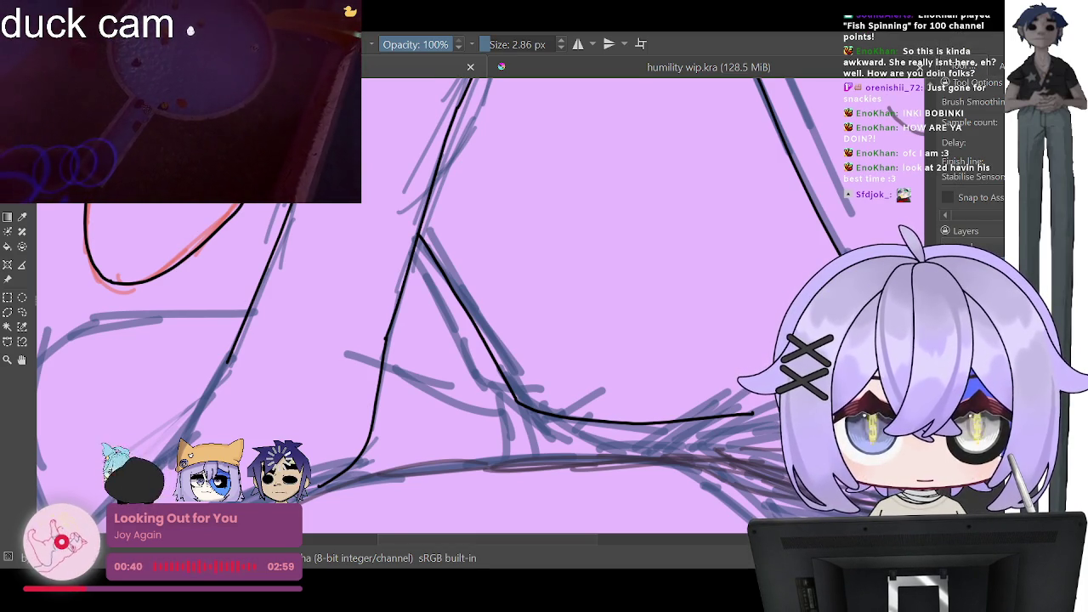
Step: Rotate the canvas view counterclockwise and zoom out
key(4)
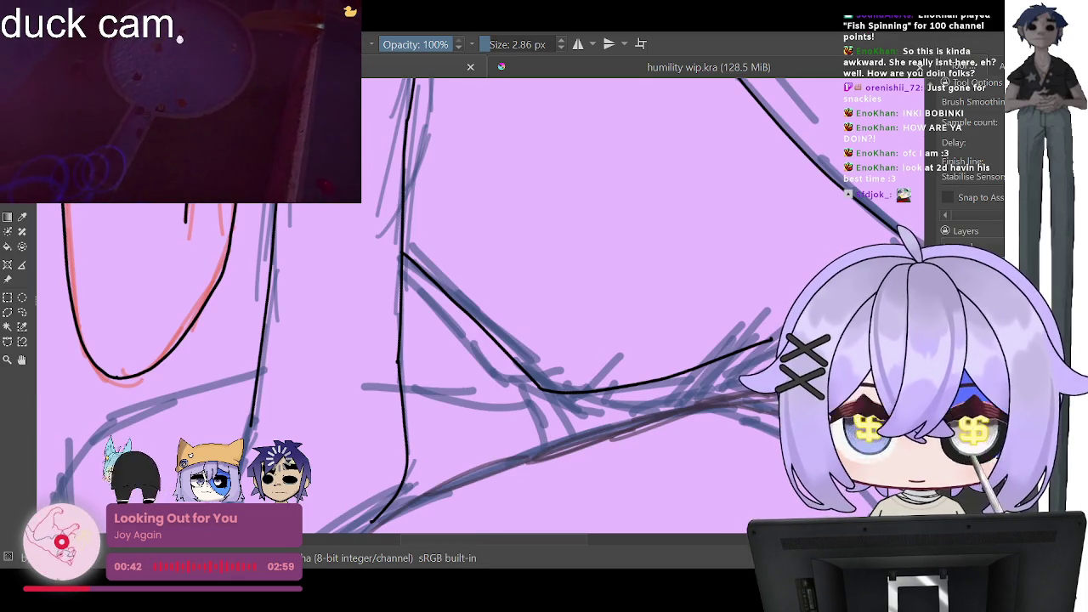
scroll(153, 161, down, 2)
scroll(476, 306, down, 3)
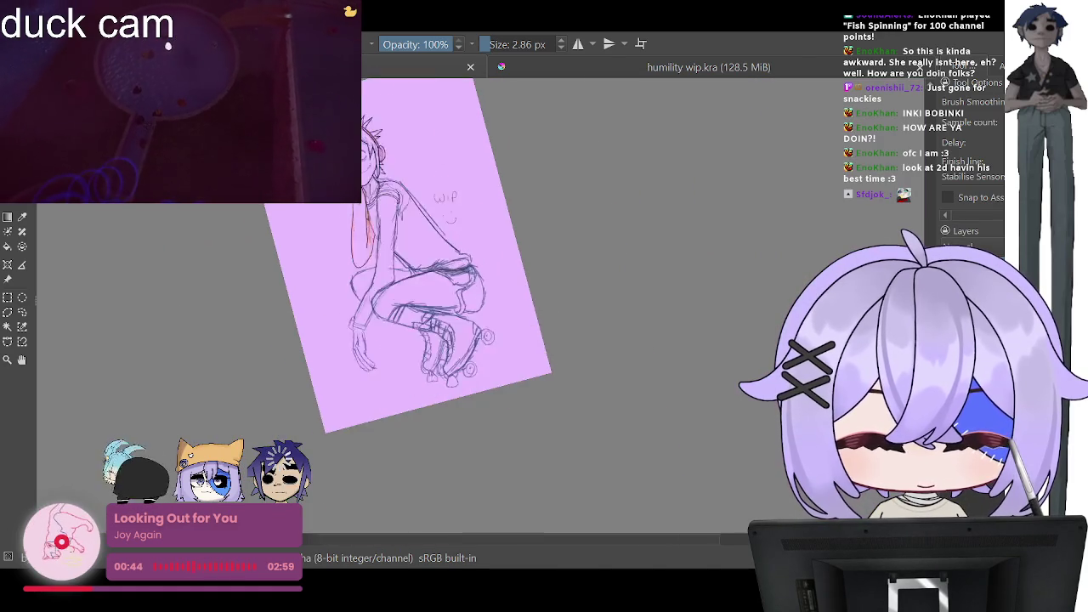
scroll(476, 306, up, 1)
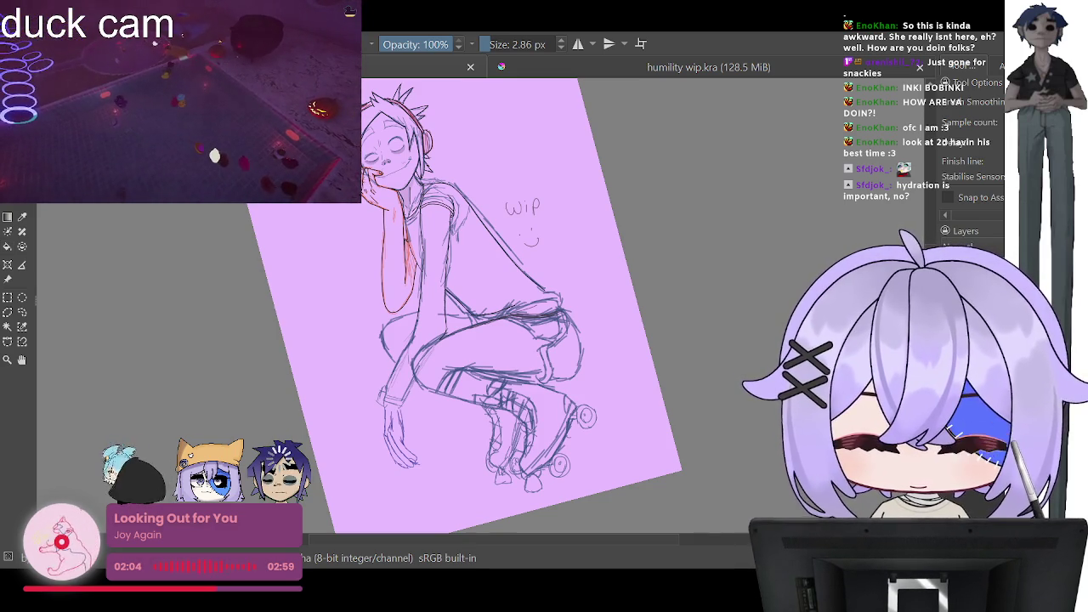
key(4)
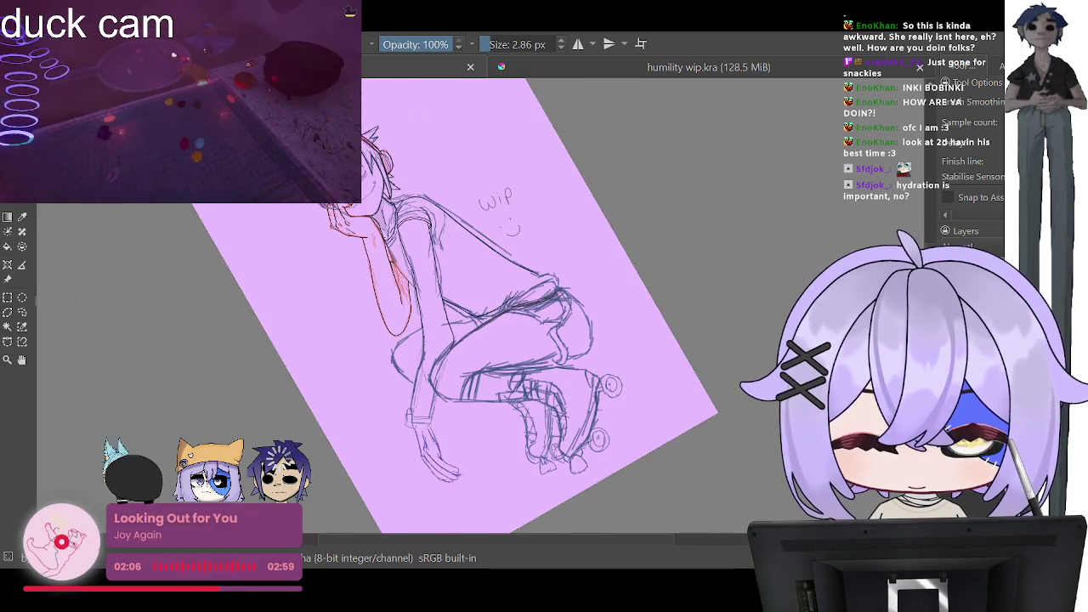
key(4)
key(4)
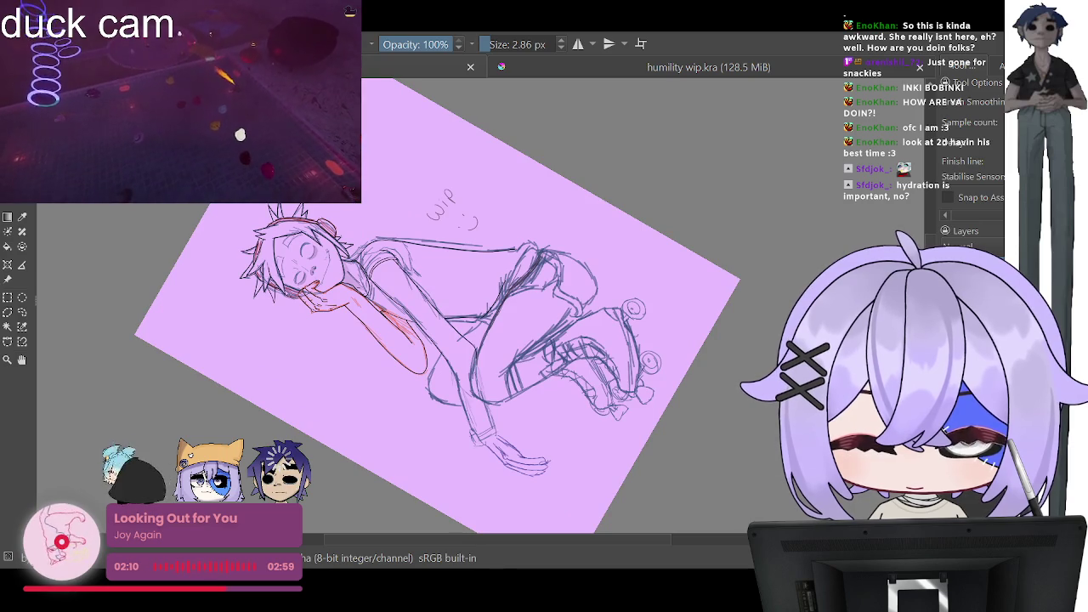
key(4)
key(4)
key(4)
key(4)
key(4)
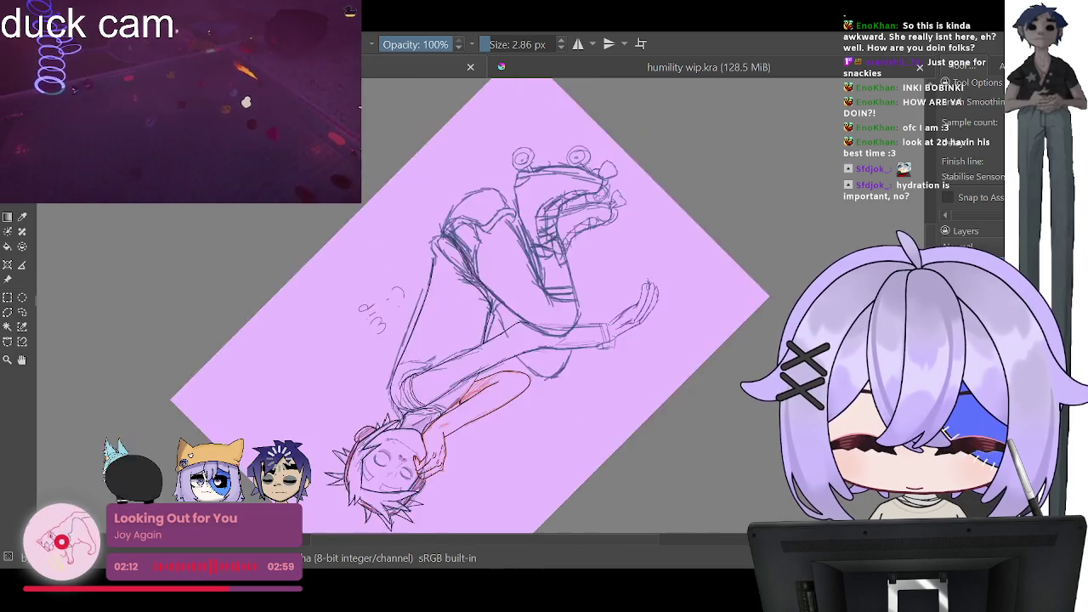
key(4)
key(4)
key(4)
key(4)
key(4)
key(4)
key(4)
key(4)
key(4)
key(4)
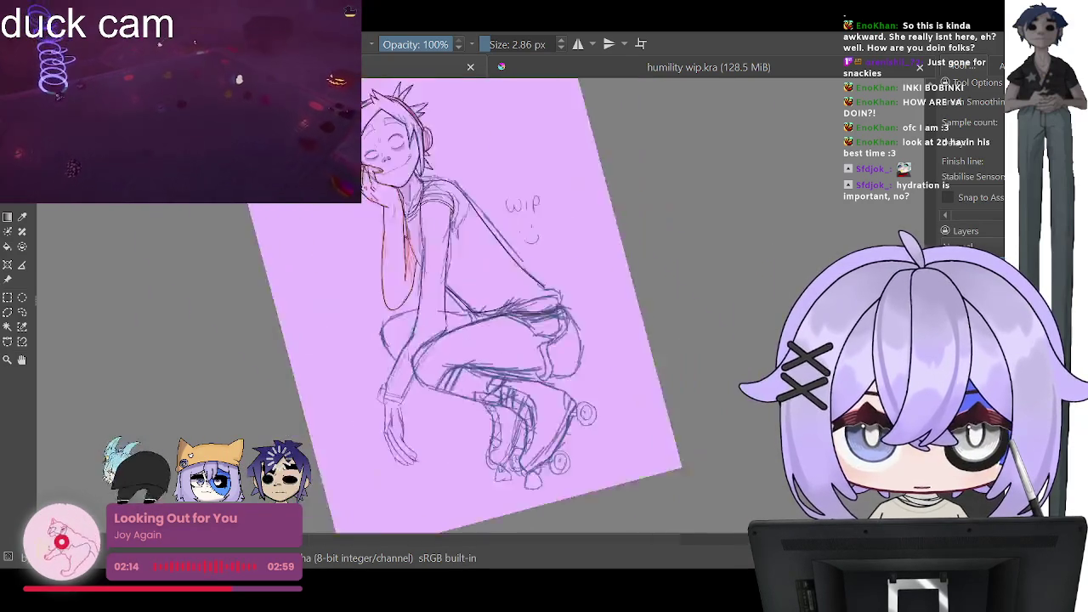
key(4)
key(4)
key(4)
key(4)
key(4)
key(4)
key(4)
key(4)
key(4)
key(4)
key(4)
key(4)
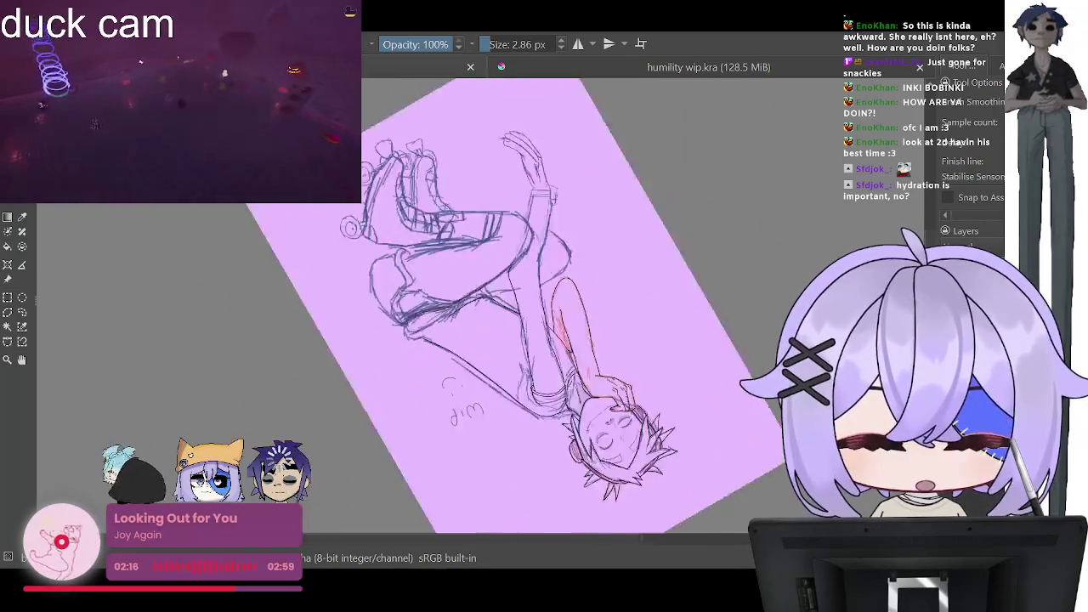
key(4)
key(4)
key(4)
key(4)
key(4)
key(4)
key(4)
key(4)
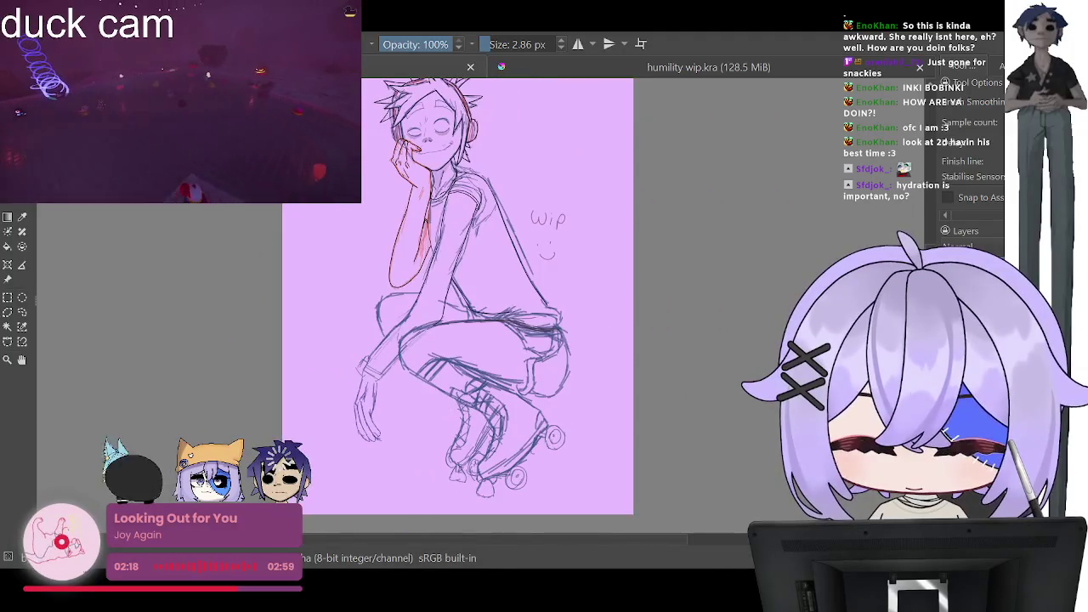
key(minus)
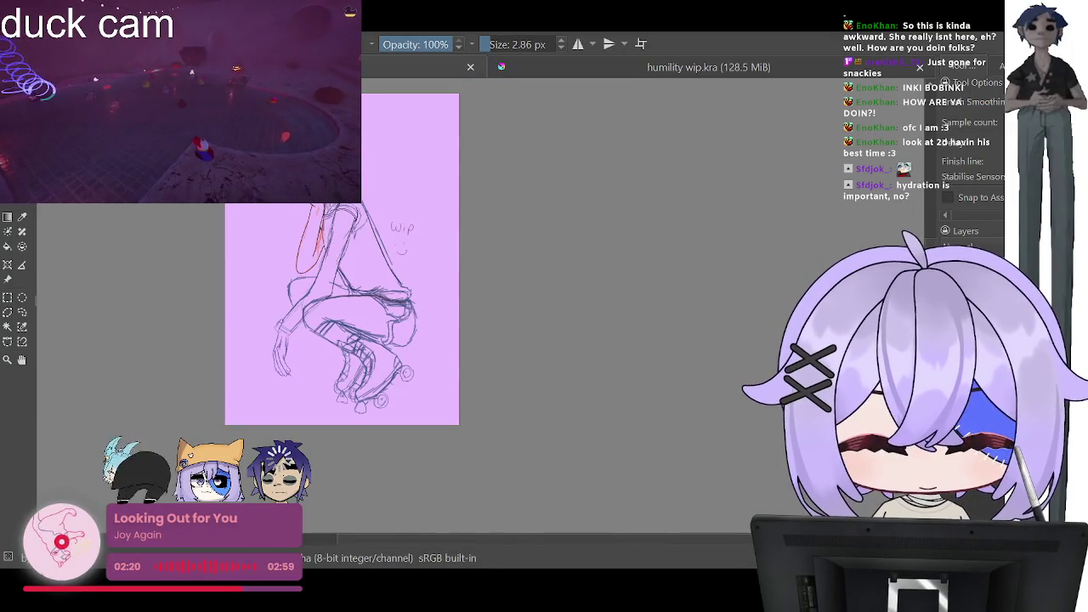
key(plus)
key(plus)
key(plus)
key(plus)
key(plus)
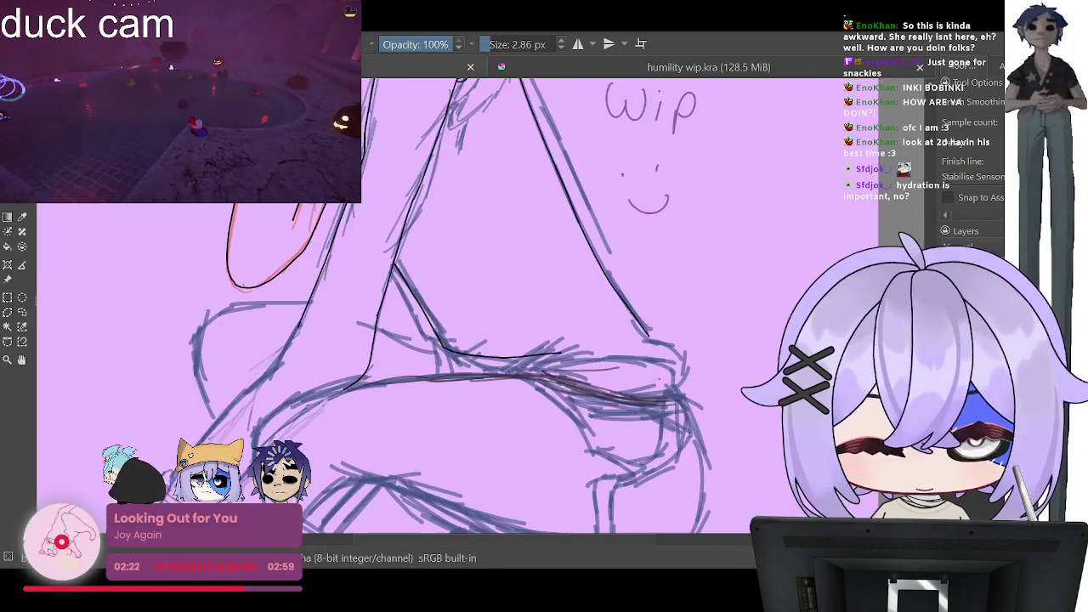
key(plus)
key(plus)
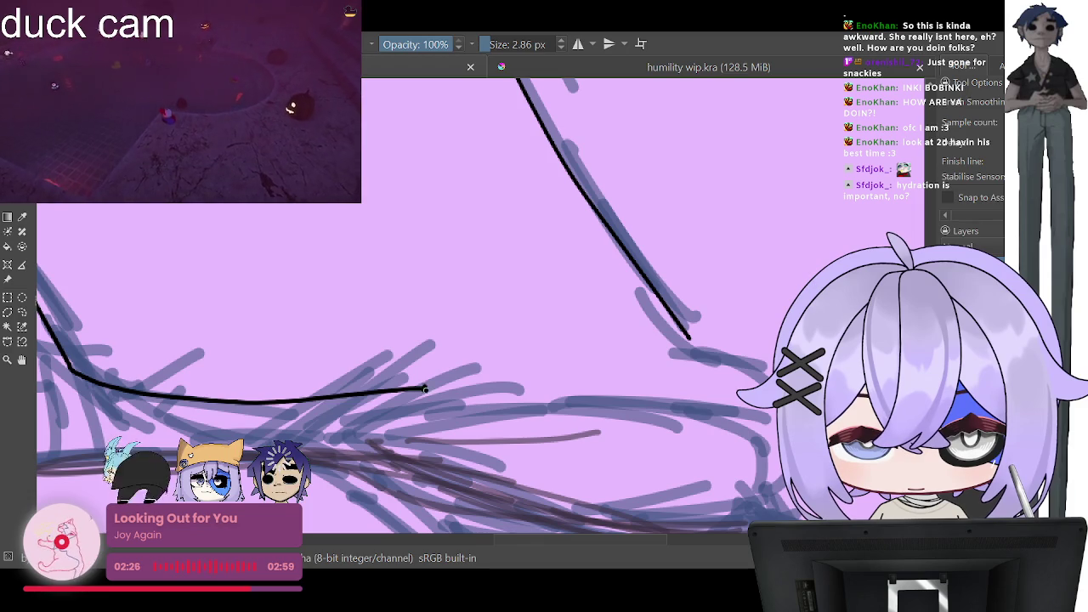
Step: Extend the black thigh line rightward, undoing an overshooting continuation stroke
drag(425, 388, 599, 396)
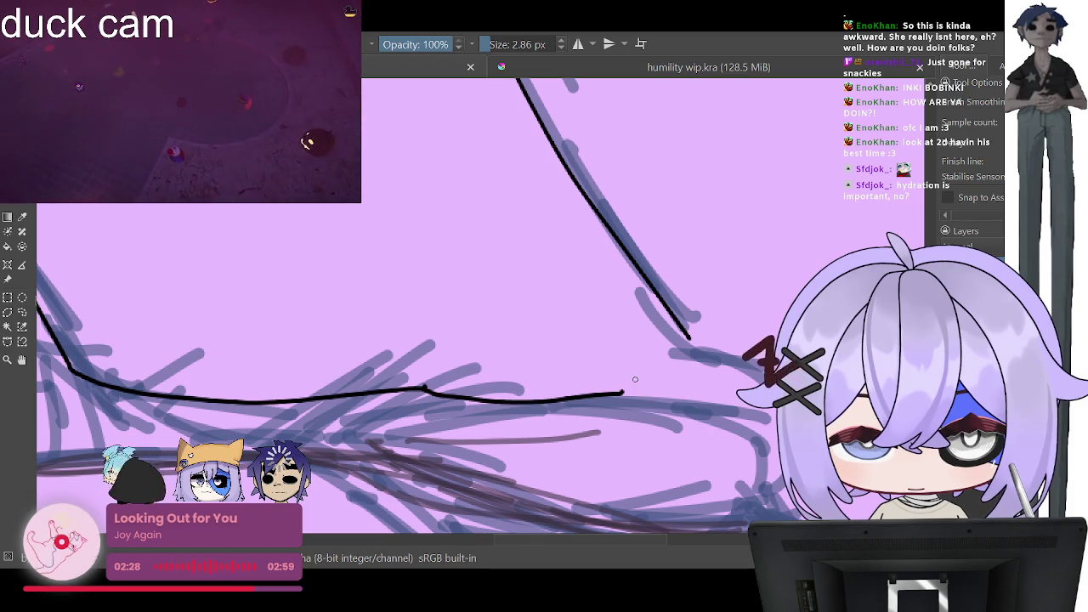
key(minus)
key(minus)
key(plus)
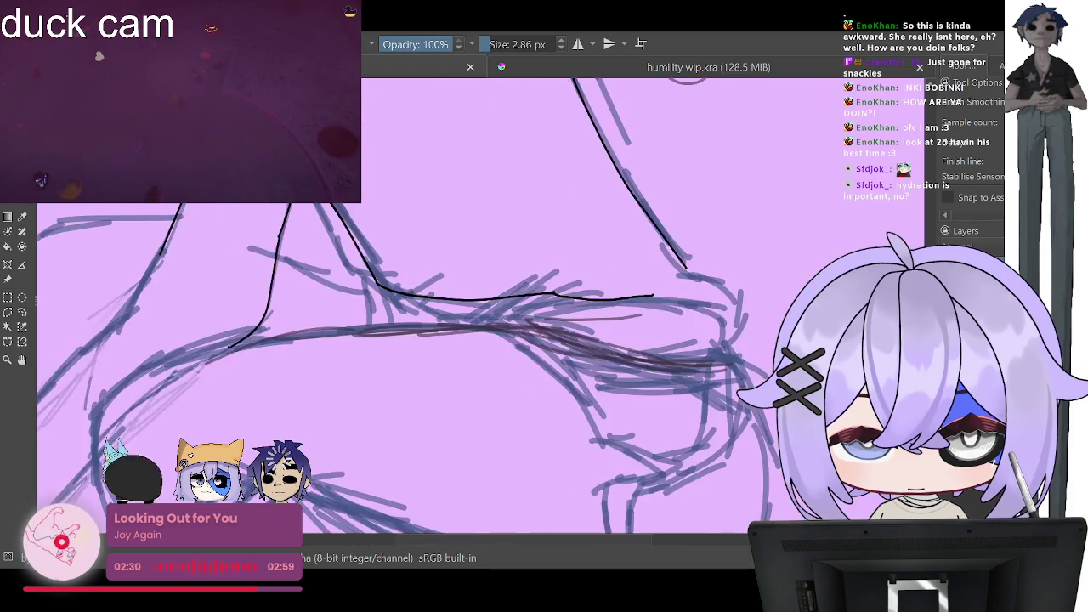
key(plus)
key(plus)
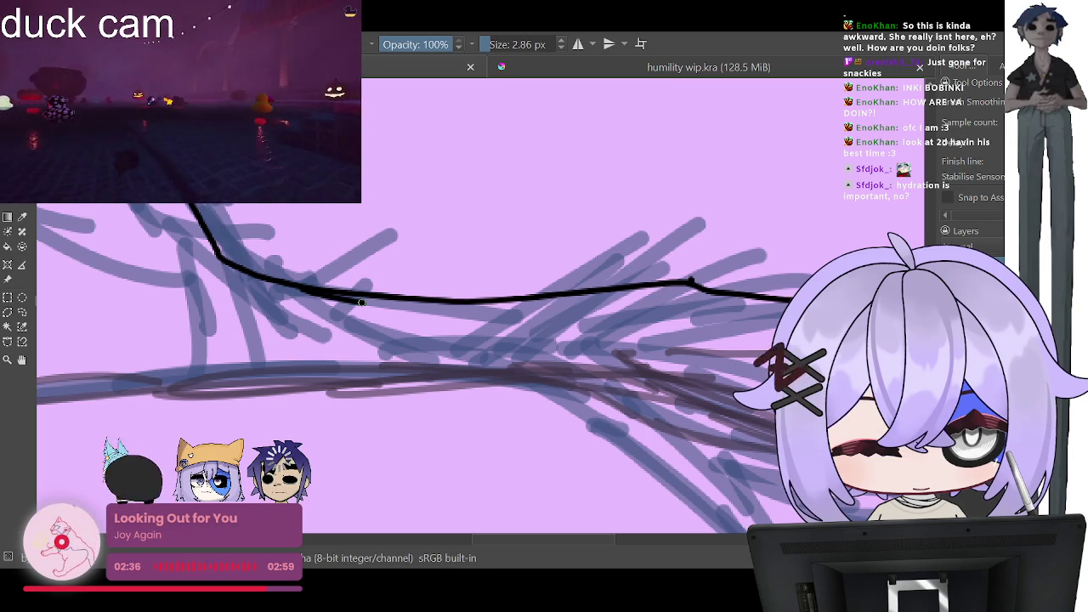
mouse_move(360, 303)
mouse_down()
mouse_move(599, 330)
mouse_move(756, 381)
mouse_up()
key(ctrl+z)
key(ctrl+z)
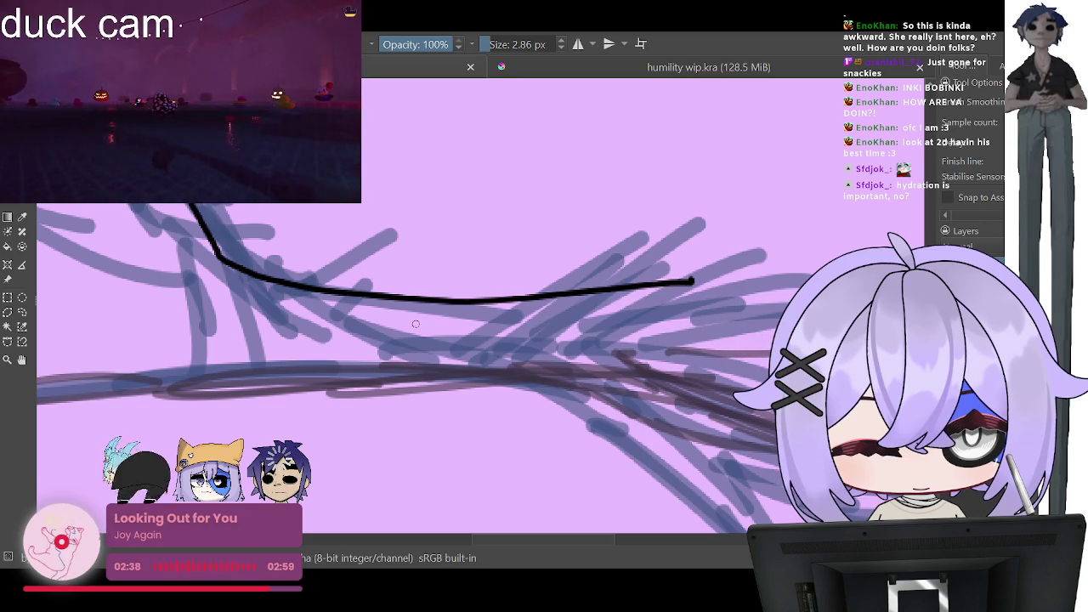
key(ctrl+z)
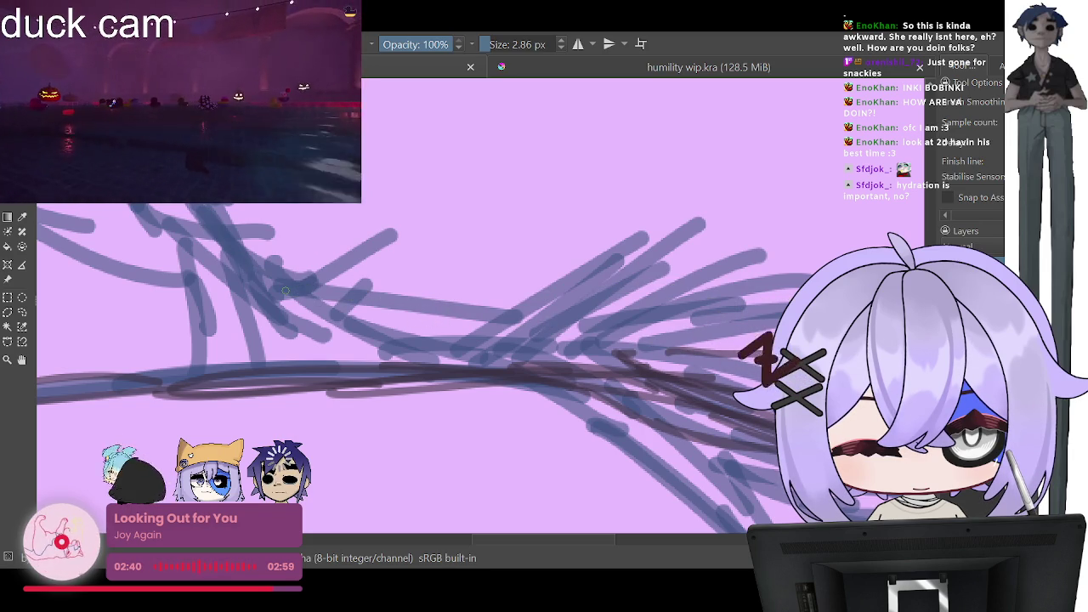
Step: Redo the thigh's upper edge: a curved left end, a rightward extension and a joined right end
mouse_move(169, 223)
mouse_down()
mouse_move(229, 255)
mouse_move(444, 317)
mouse_move(754, 384)
mouse_up()
key(minus)
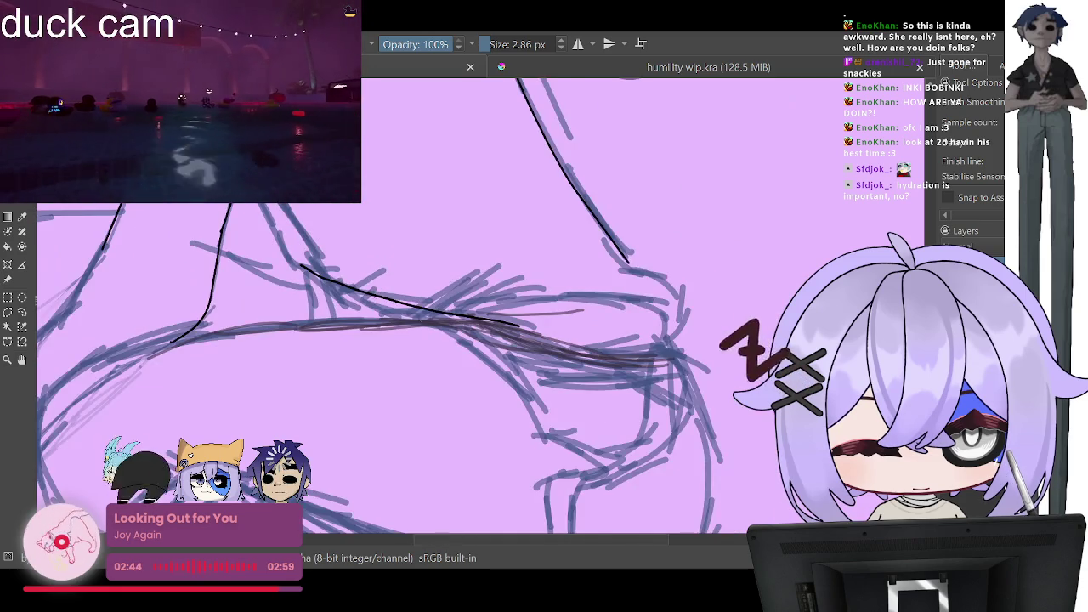
key(minus)
key(minus)
key(plus)
key(plus)
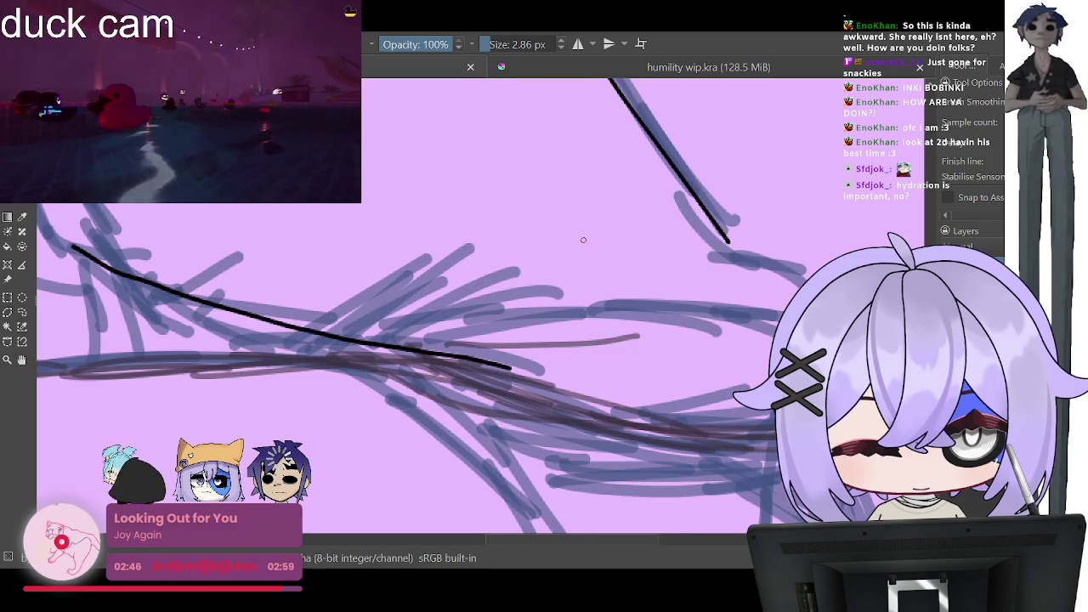
key(ctrl+z)
mouse_move(50, 225)
mouse_down()
mouse_move(73, 255)
mouse_move(166, 287)
mouse_up()
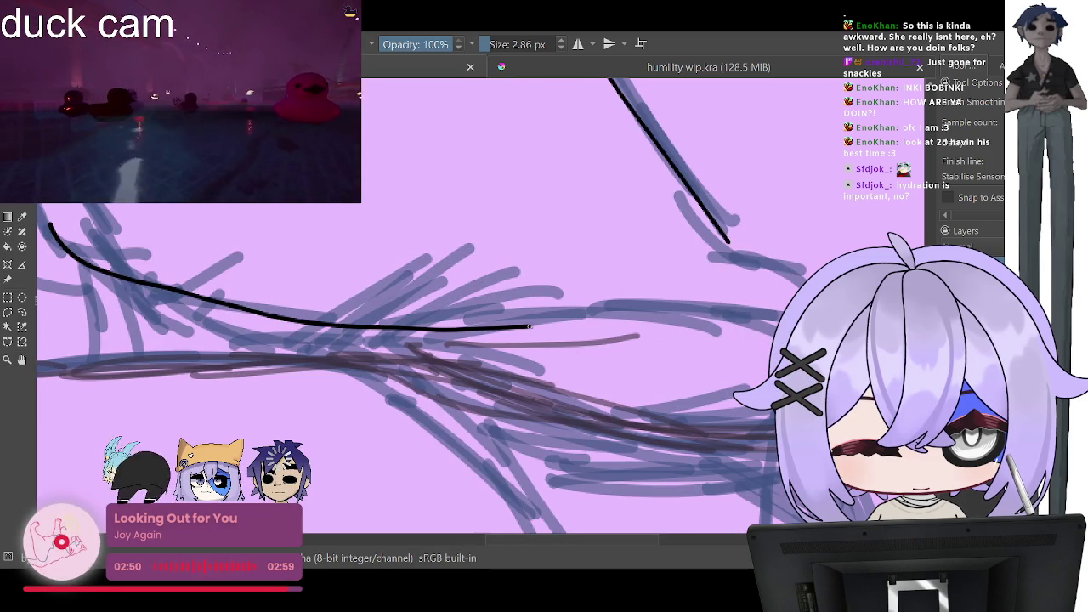
drag(529, 326, 774, 333)
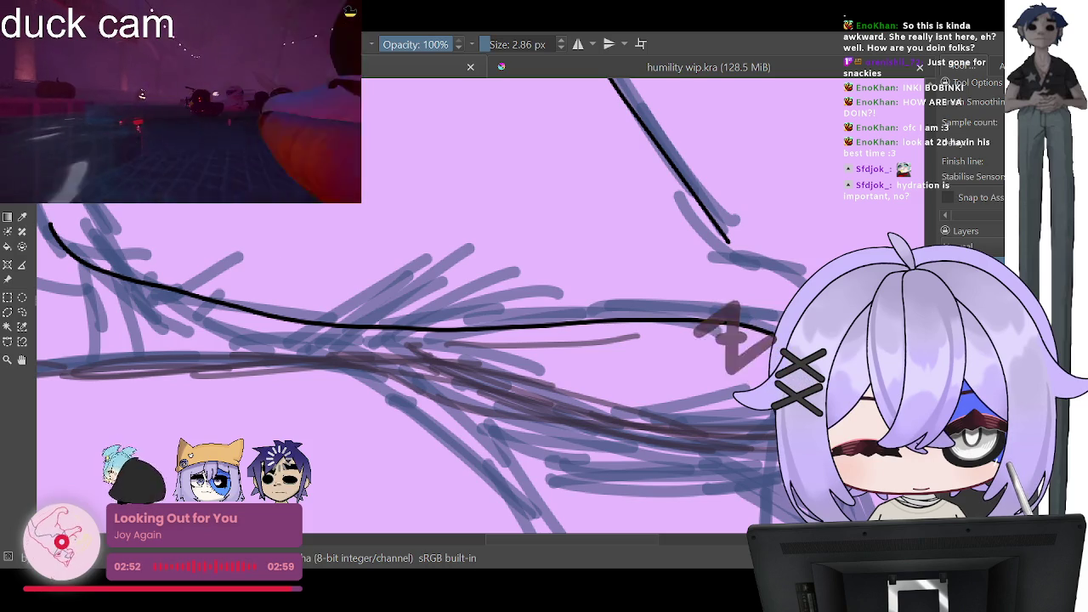
drag(706, 261, 803, 280)
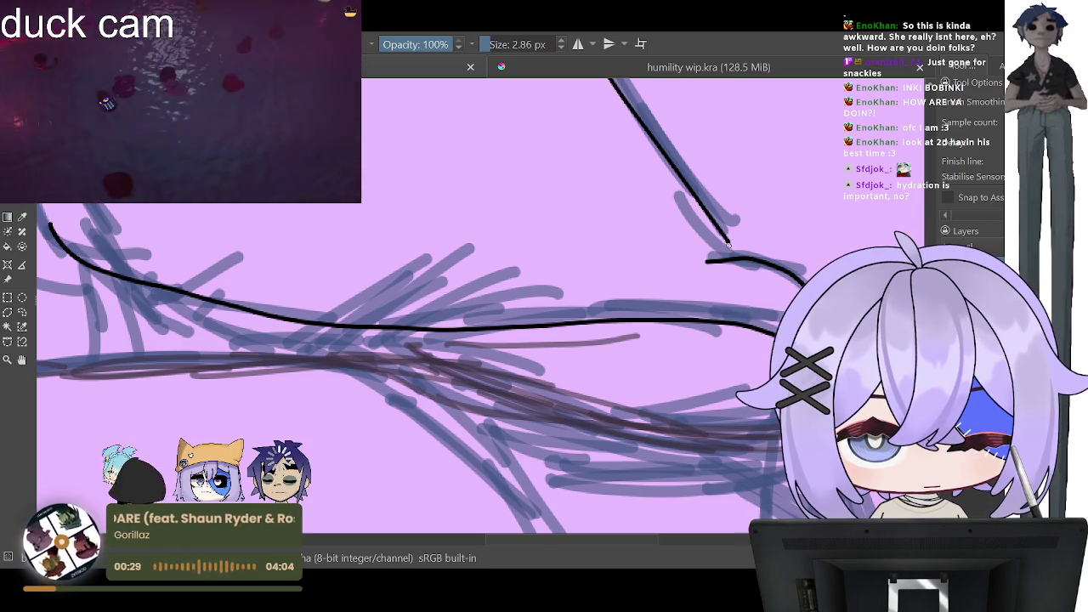
drag(728, 244, 734, 257)
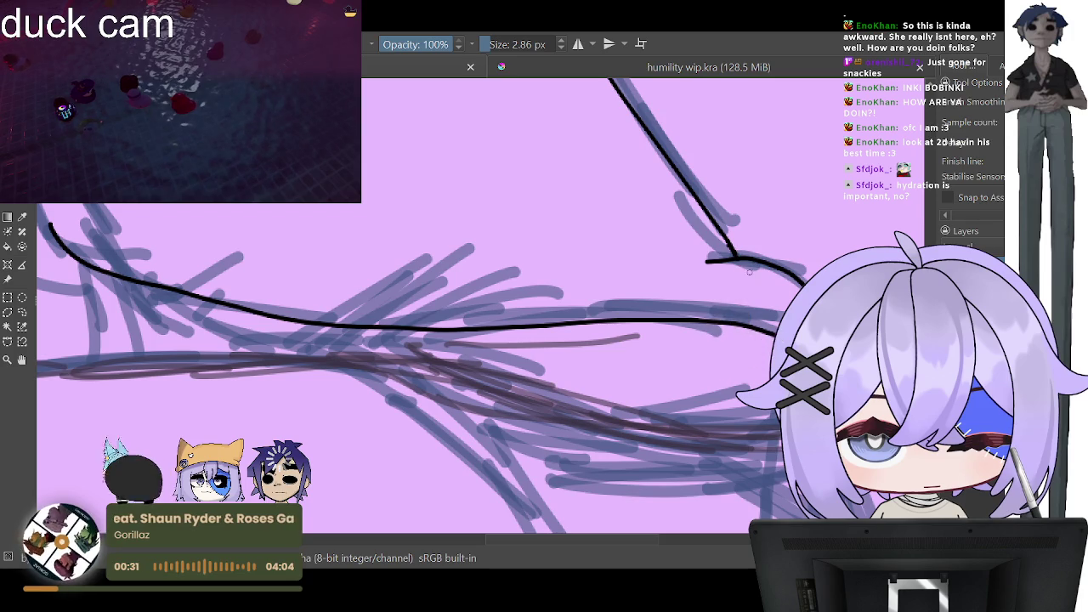
Step: Ink the line running down from the torso side toward the knee
scroll(761, 292, down, 2)
scroll(761, 291, down, 2)
scroll(595, 208, down, 1)
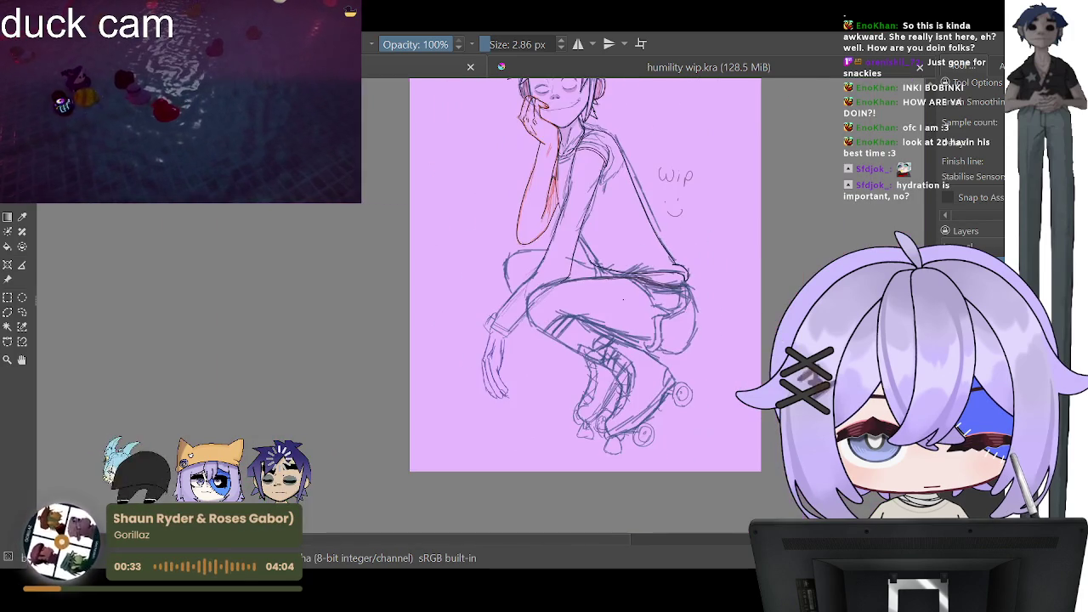
scroll(595, 208, up, 3)
scroll(549, 266, up, 2)
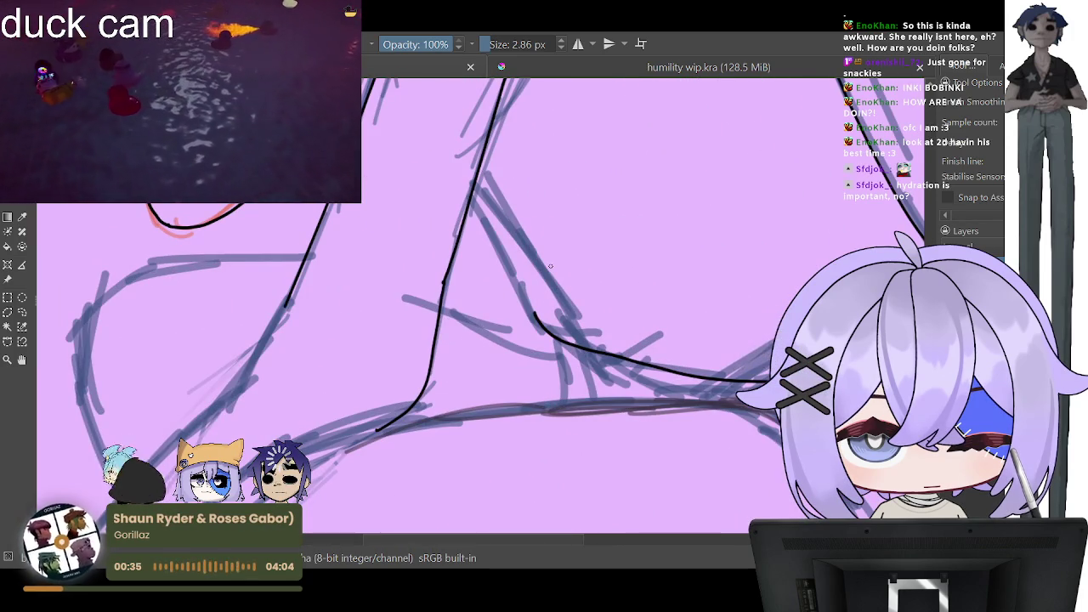
drag(471, 194, 537, 321)
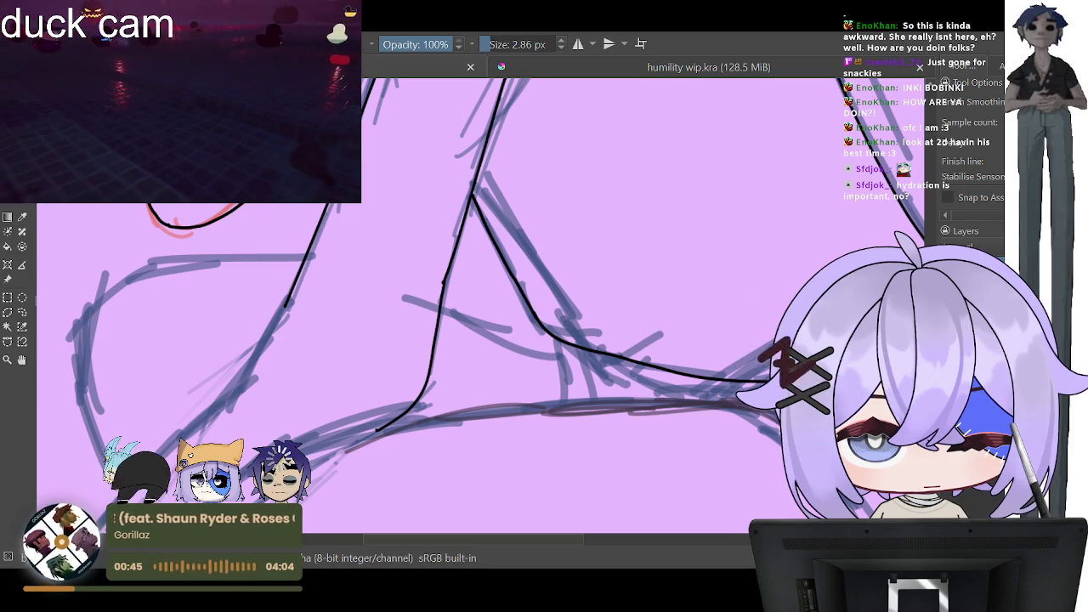
key(minus)
key(minus)
key(minus)
key(minus)
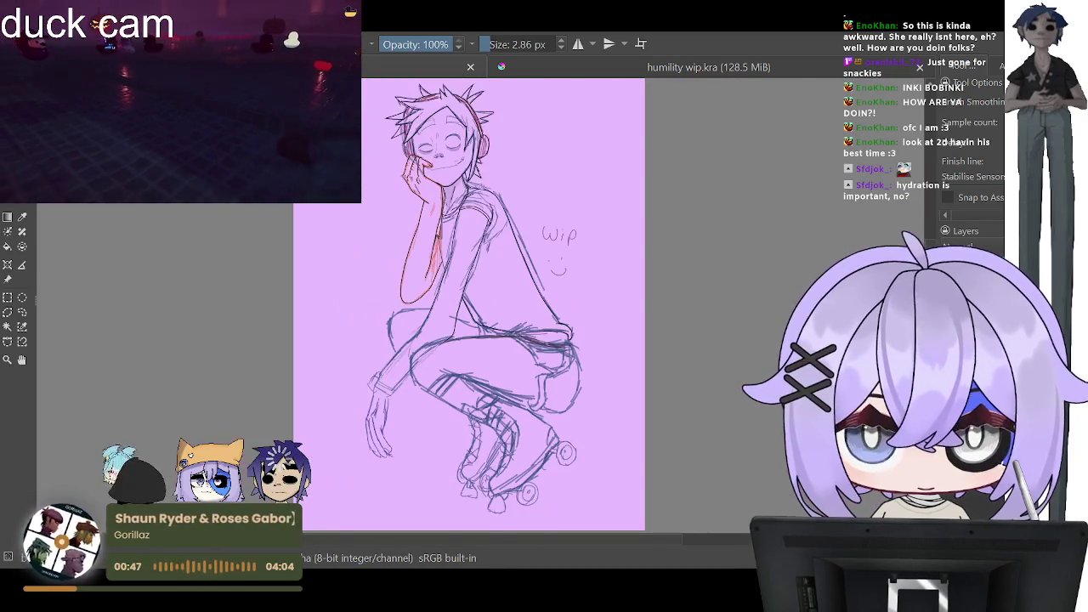
key(plus)
key(plus)
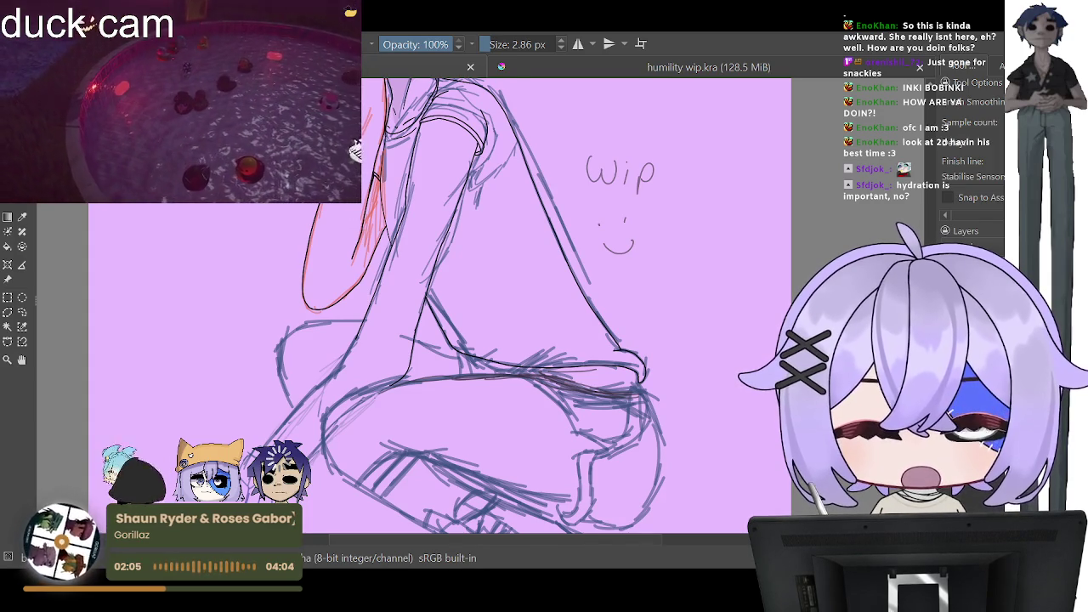
Step: Zoom in on the legs and extend the black line down to the right
key(minus)
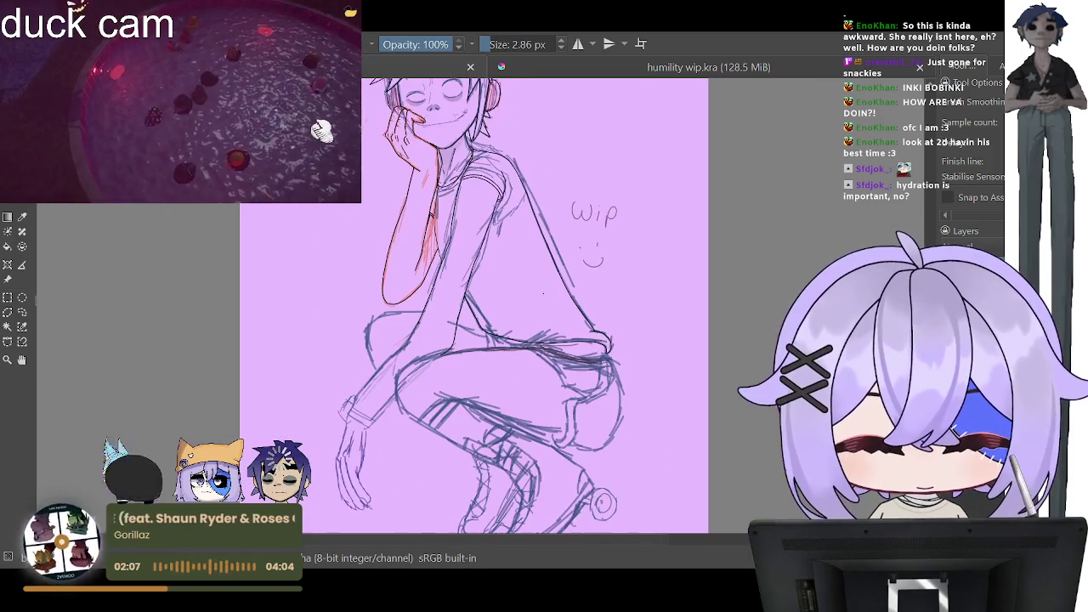
key(plus)
key(plus)
key(plus)
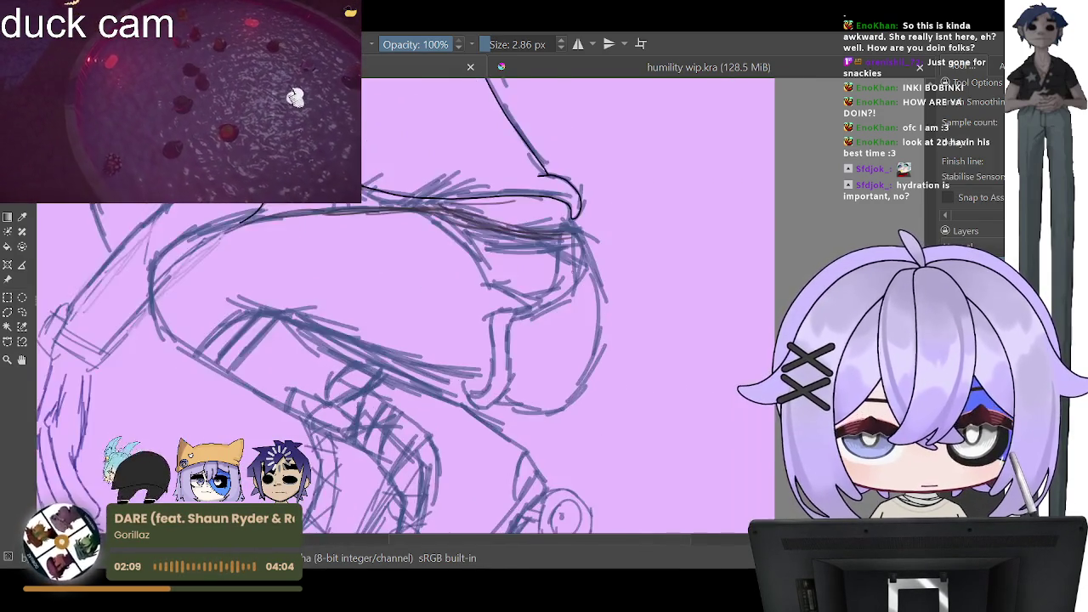
key(plus)
key(minus)
key(plus)
key(plus)
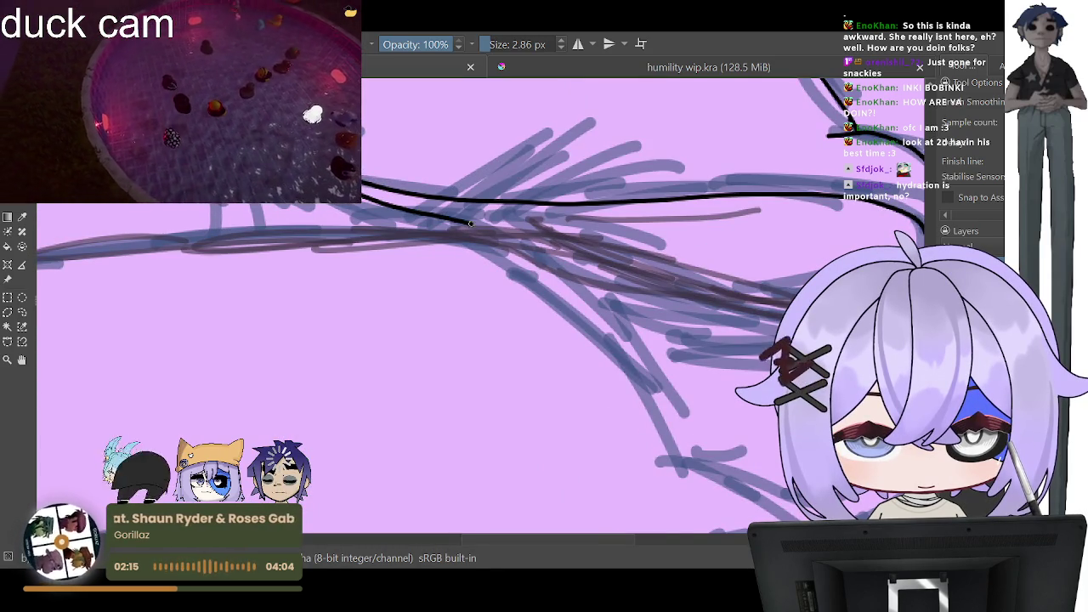
drag(470, 222, 699, 268)
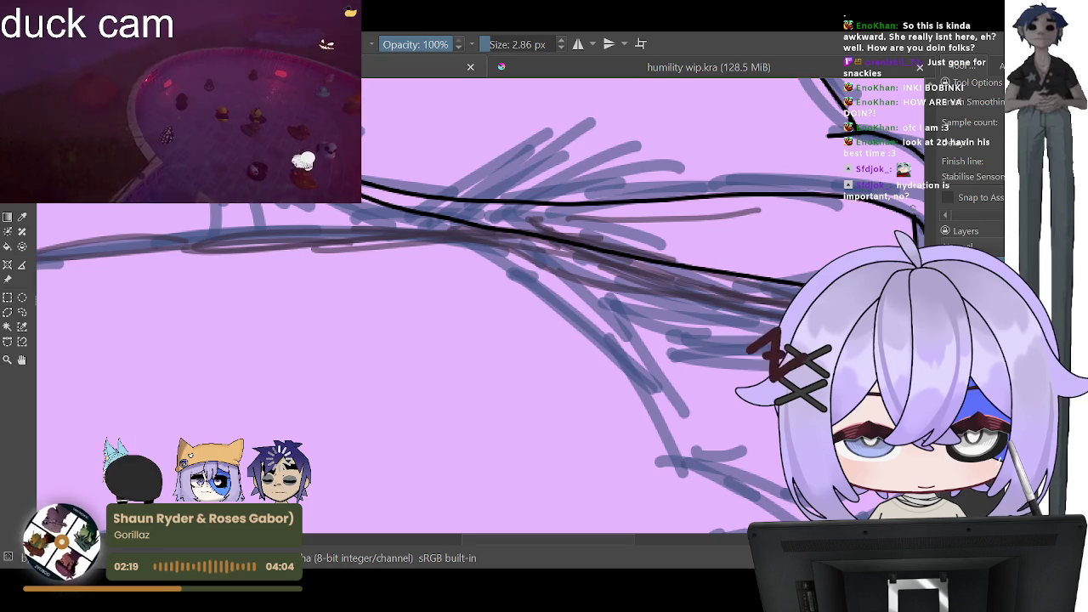
Step: Ink the curve around the knee and back from the knee tip
key(minus)
scroll(510, 357, up, 2)
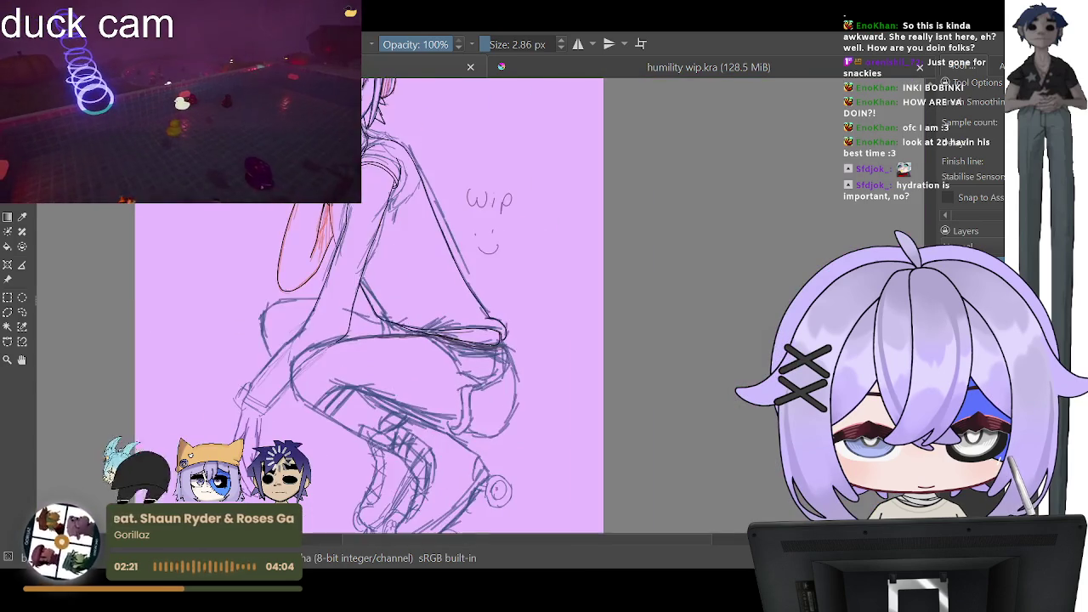
scroll(510, 356, up, 2)
scroll(510, 357, up, 2)
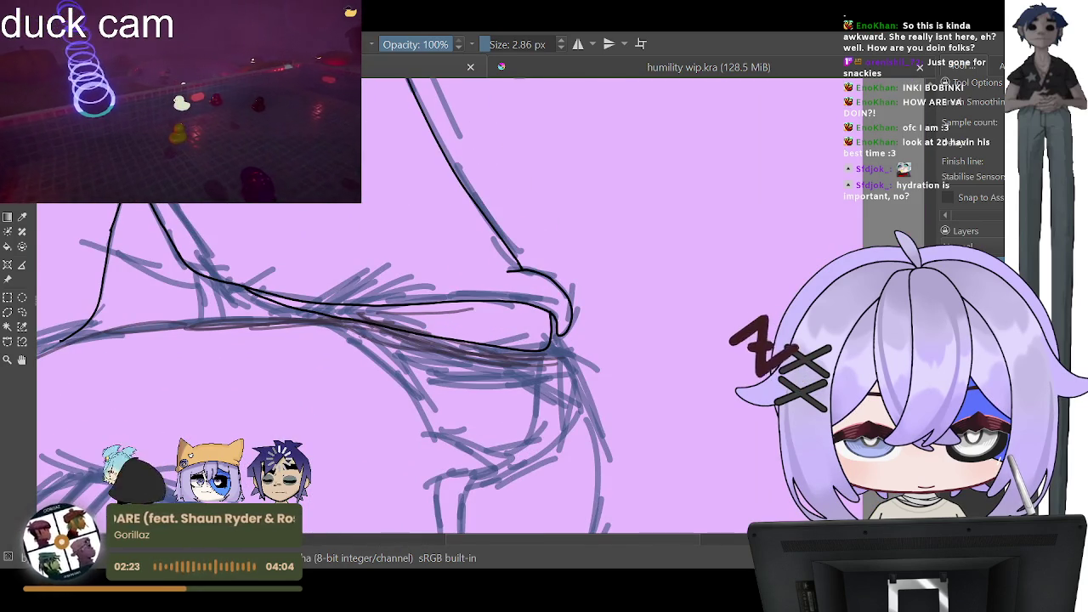
scroll(510, 339, up, 2)
scroll(510, 340, up, 2)
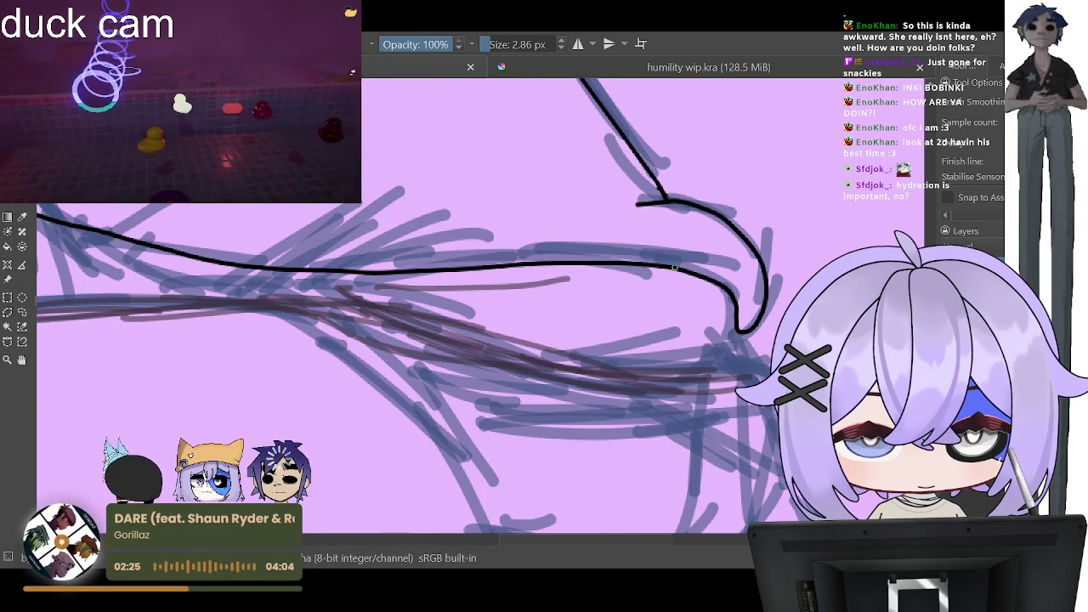
drag(674, 268, 718, 341)
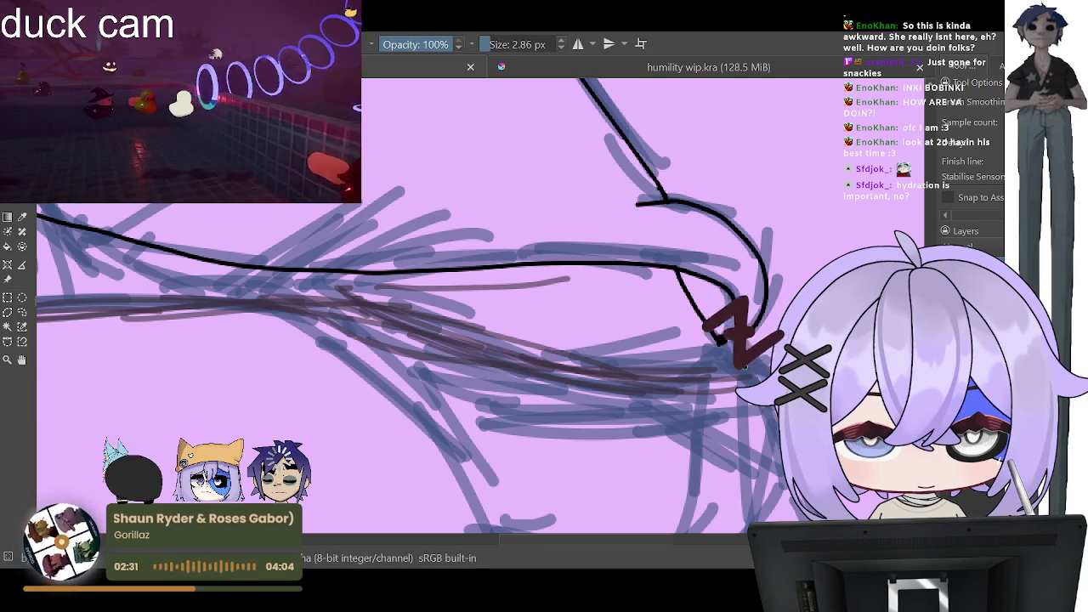
drag(743, 373, 237, 281)
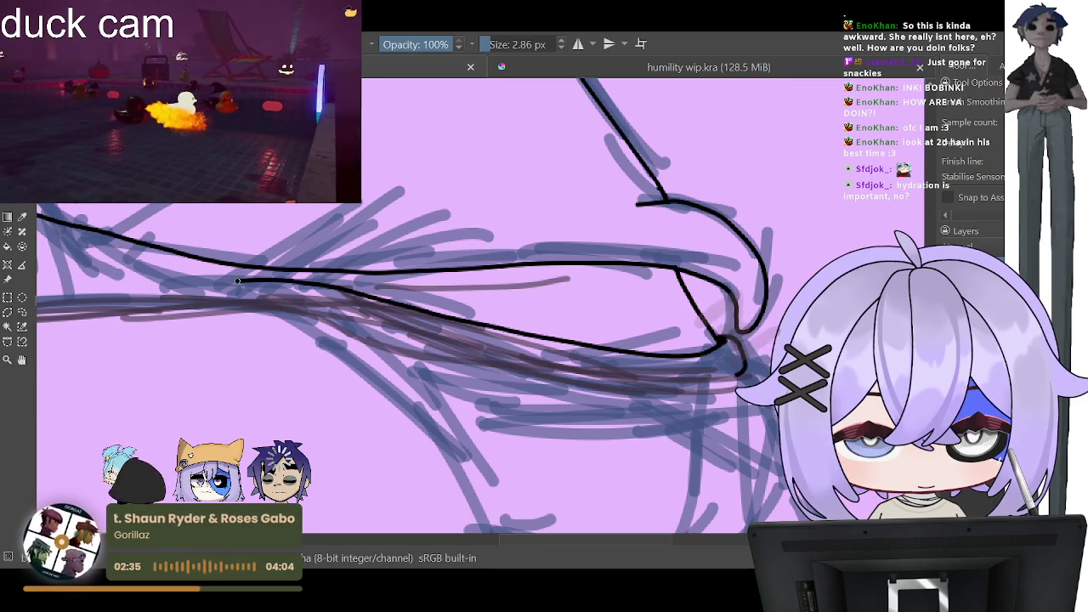
Step: Ink a line along the thigh and extend the outline along the sketched limb
key(minus)
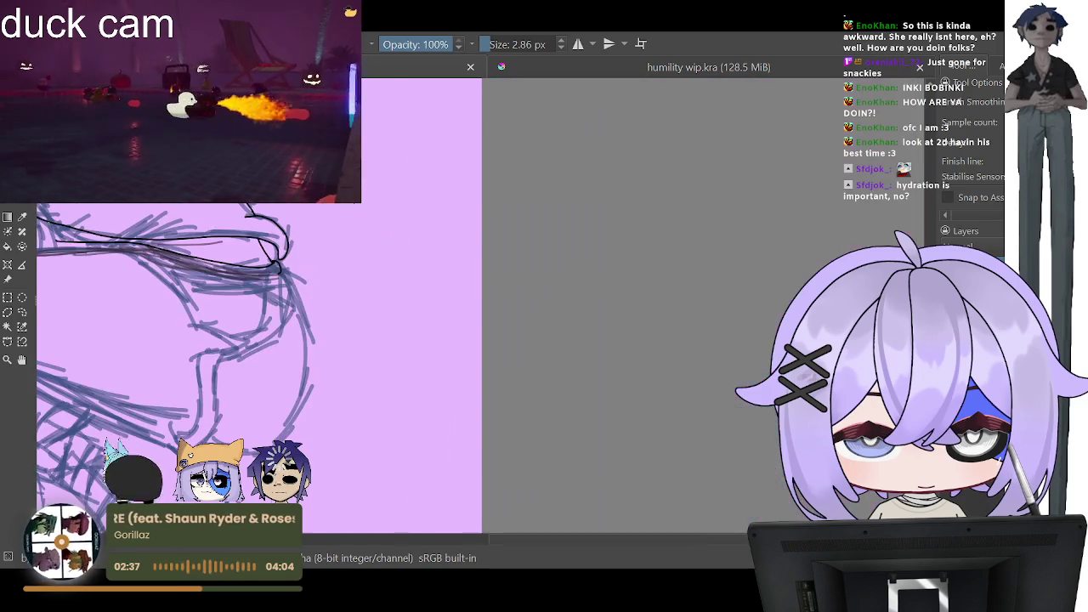
key(plus)
key(plus)
key(plus)
key(plus)
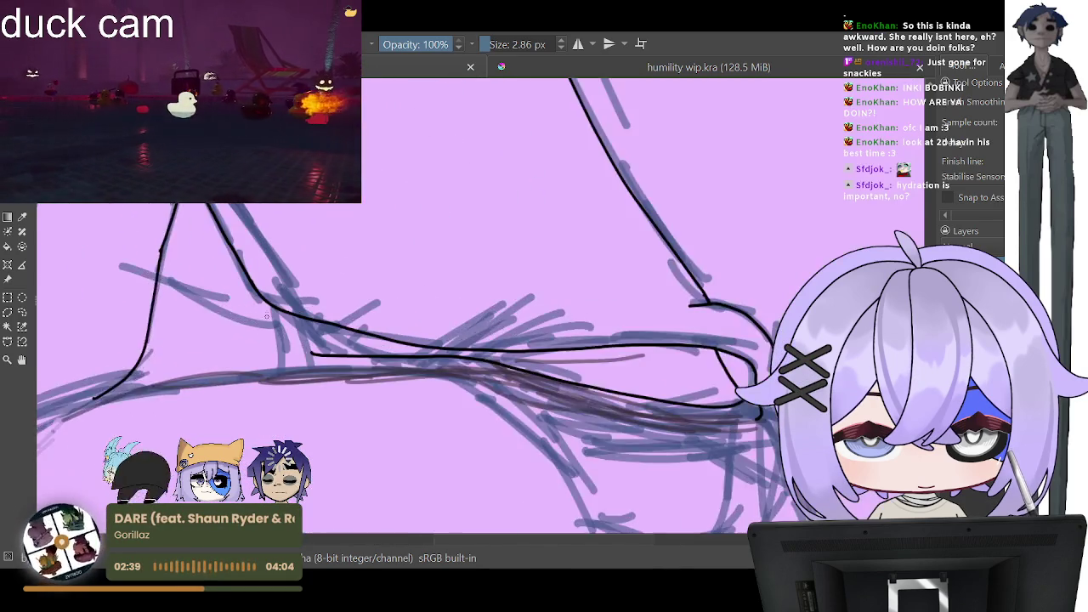
key(plus)
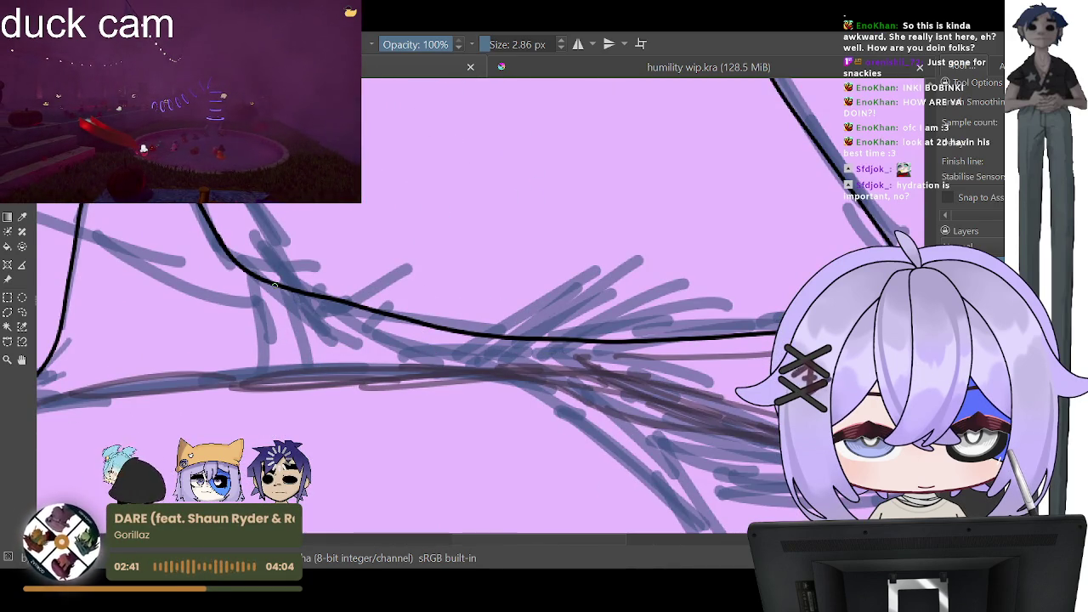
drag(276, 293, 471, 353)
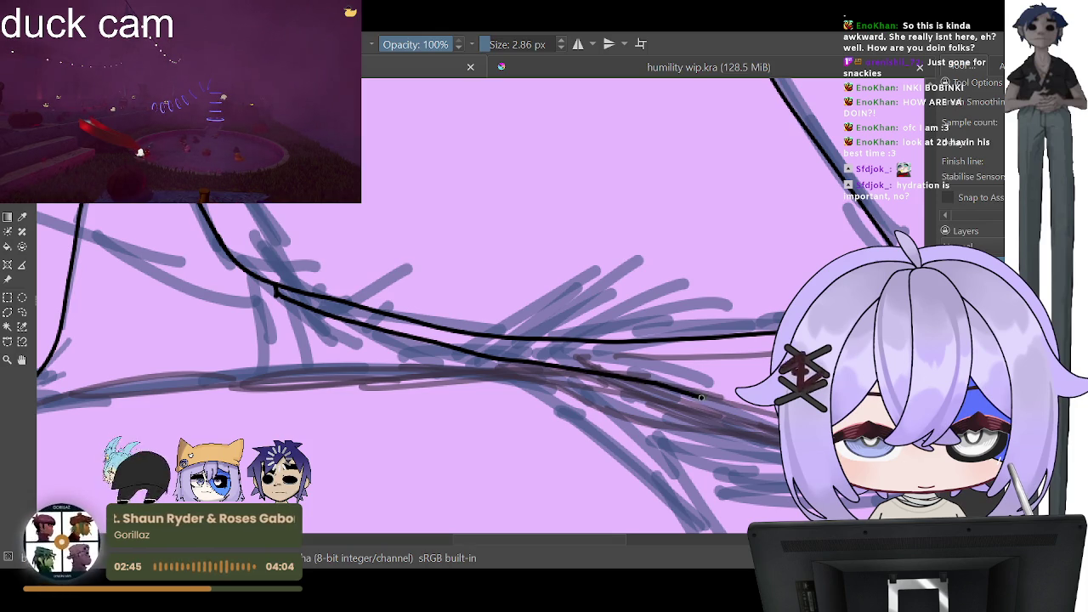
drag(701, 397, 777, 417)
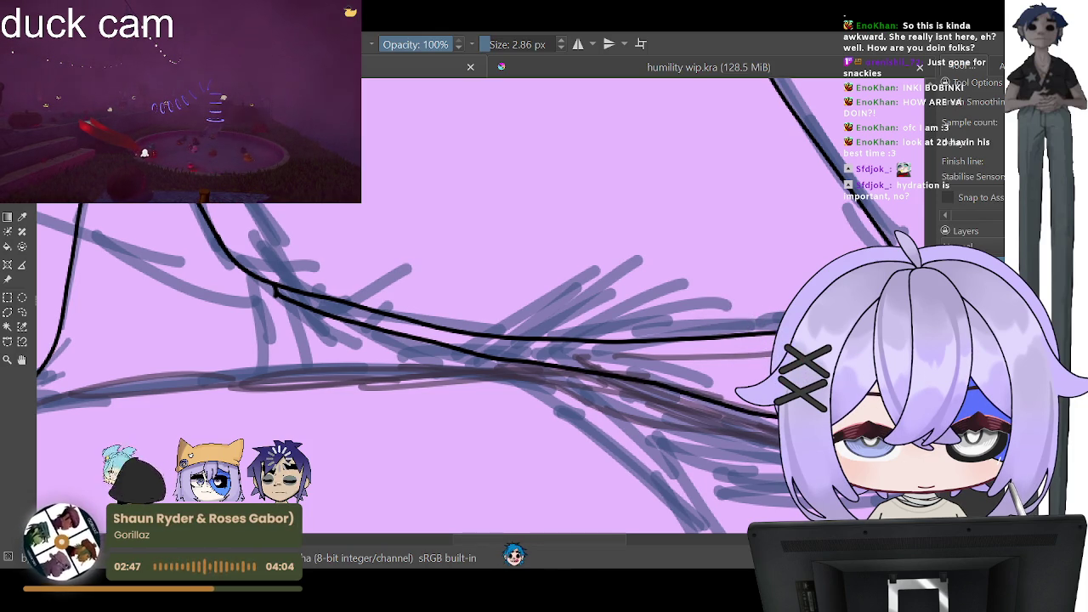
Step: Bring the curved loop into view and join the ink line to it, undoing overshooting strokes
drag(595, 340, 204, 340)
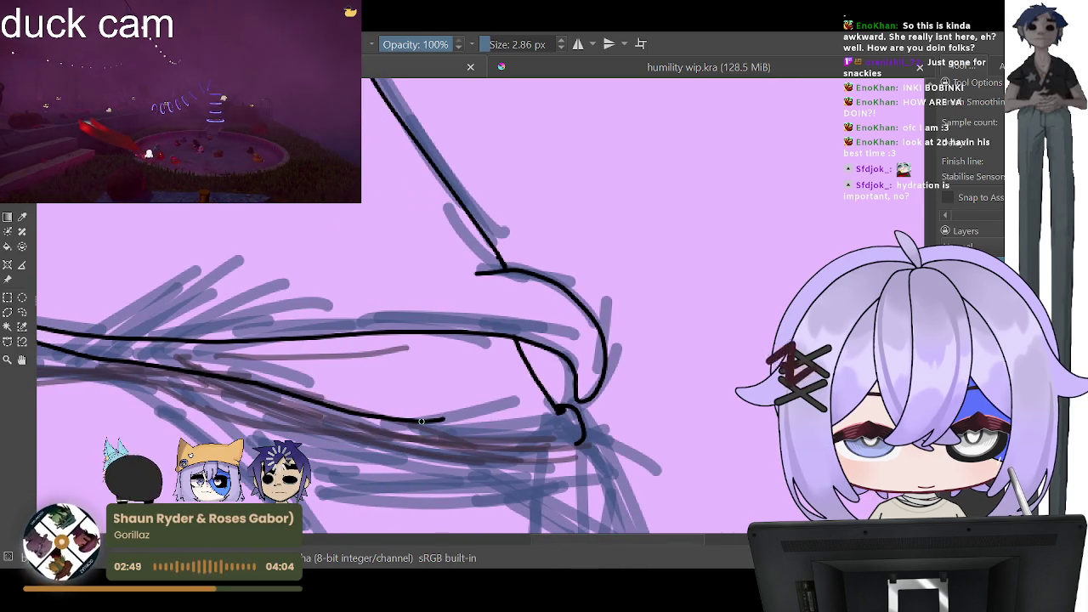
drag(420, 421, 553, 433)
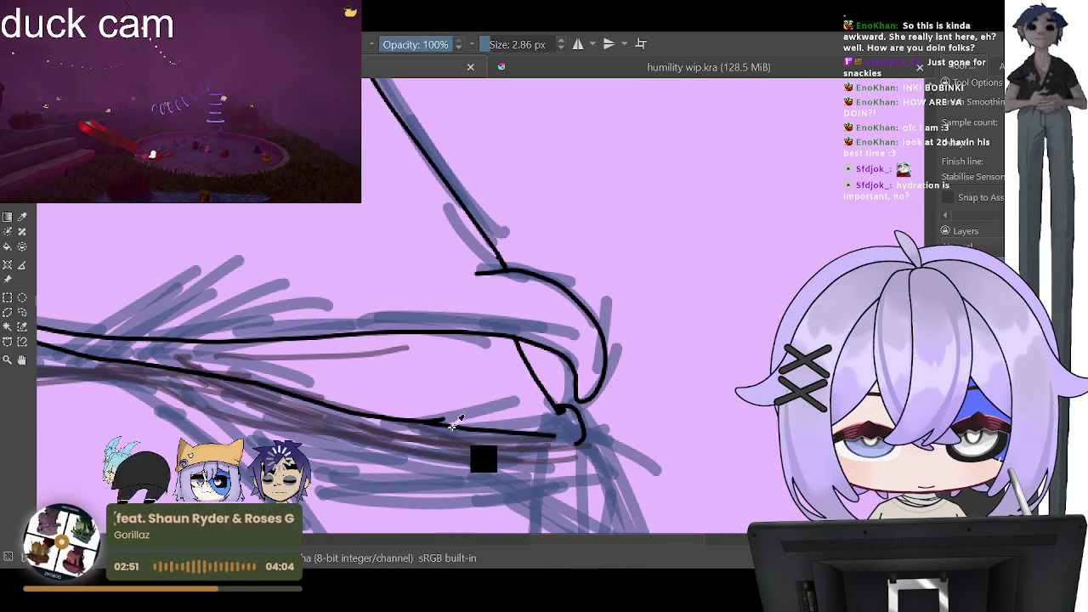
key(ctrl+z)
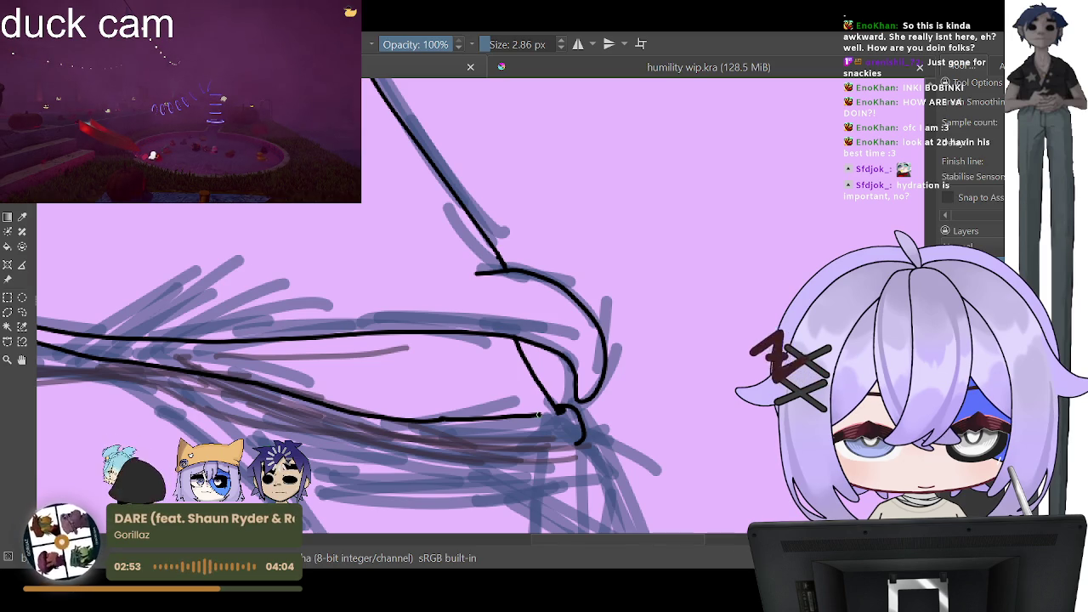
key(ctrl+z)
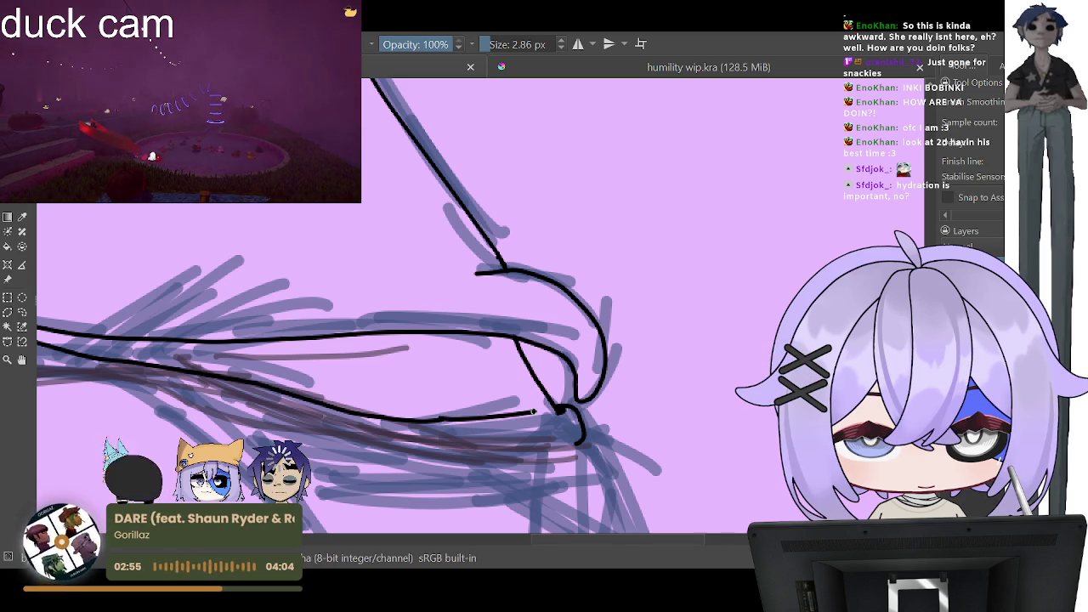
mouse_move(468, 420)
mouse_down()
mouse_move(550, 413)
mouse_move(508, 415)
mouse_up()
key(ctrl+z)
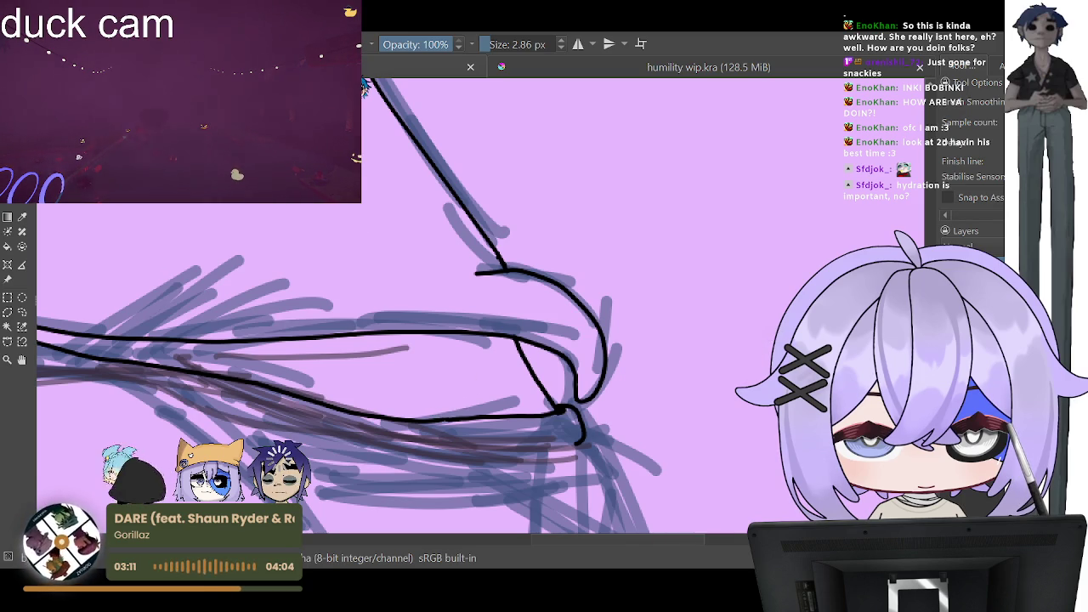
Step: Ink the curve below the knee loop, redrawing it after undoing a misplaced stroke
key(minus)
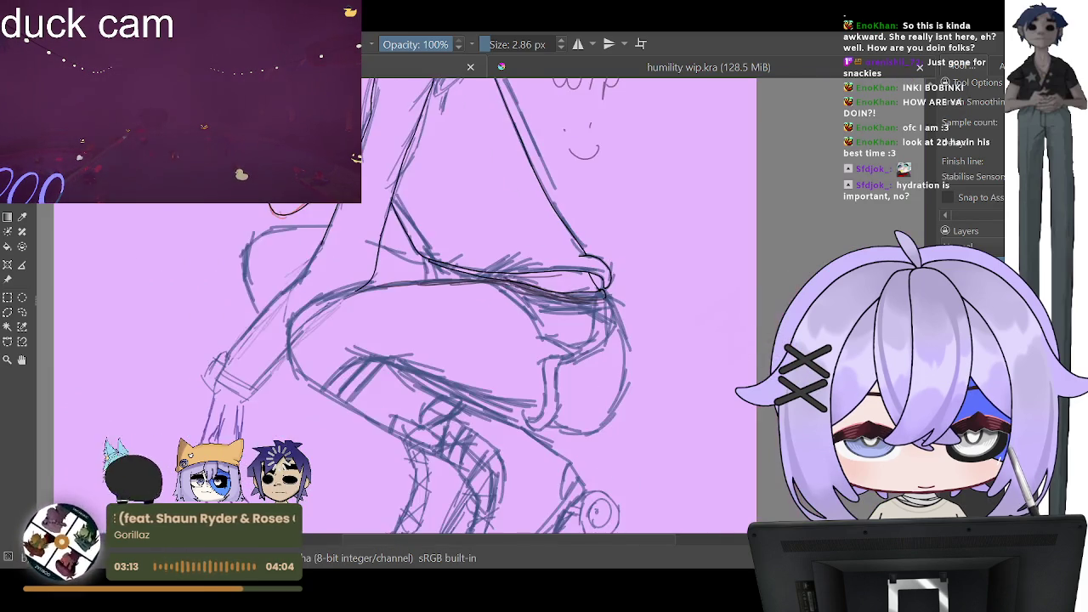
scroll(610, 371, up, 2)
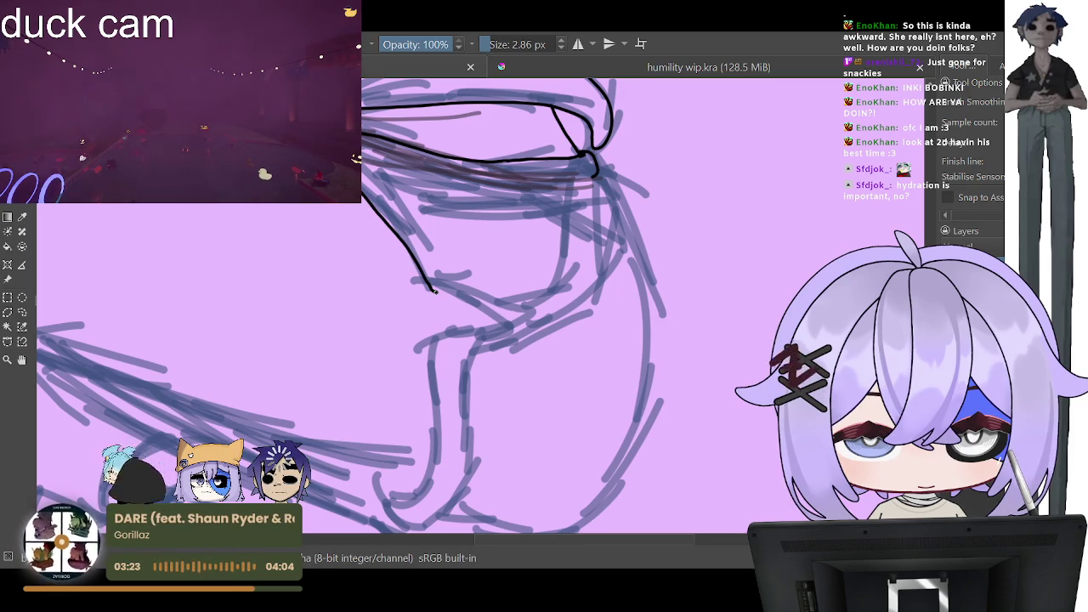
mouse_move(434, 291)
mouse_down()
mouse_move(507, 313)
mouse_move(463, 328)
mouse_up()
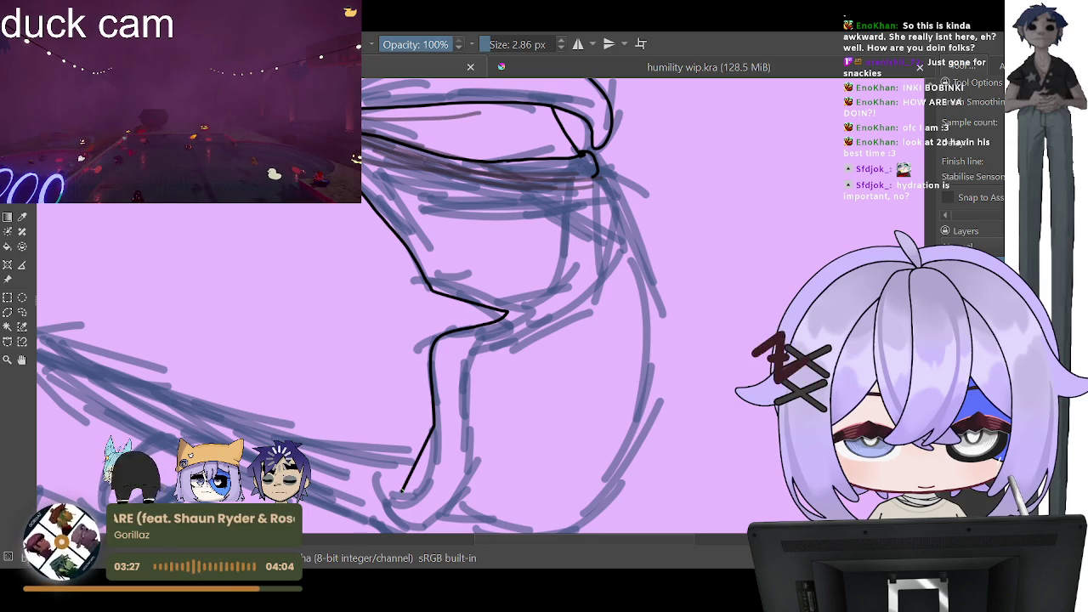
key(ctrl+z)
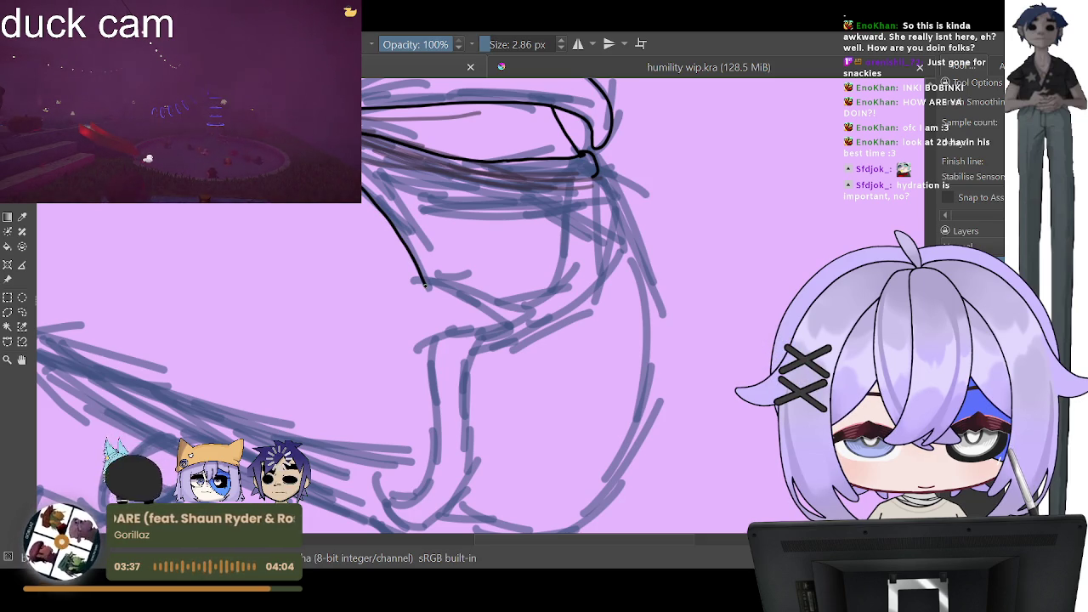
drag(455, 298, 438, 338)
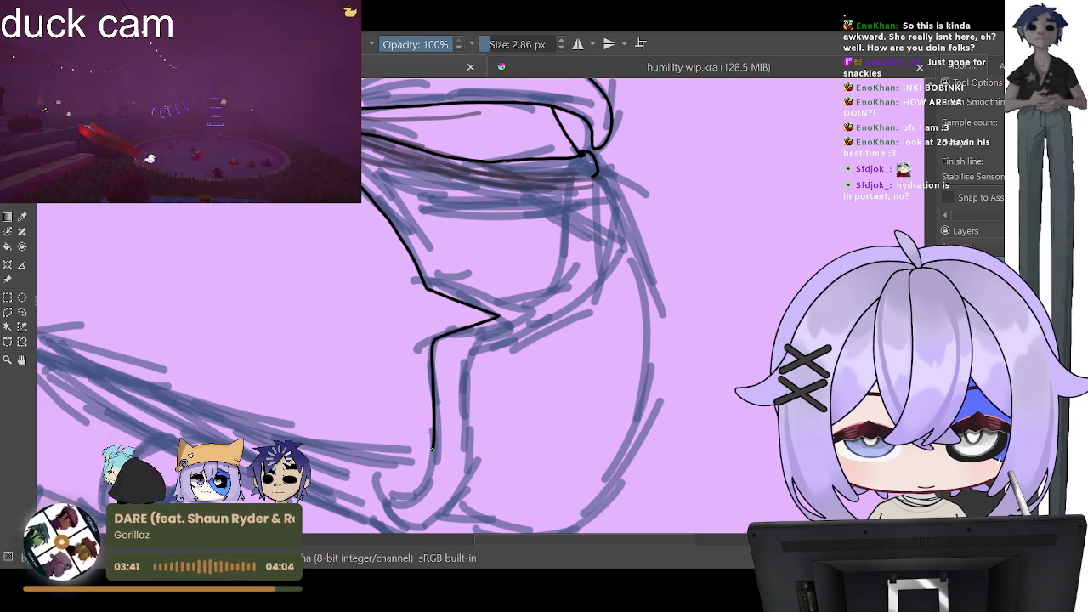
Step: Ink the bottom hook with its base line, plus short strokes running up toward the knee
drag(398, 493, 379, 465)
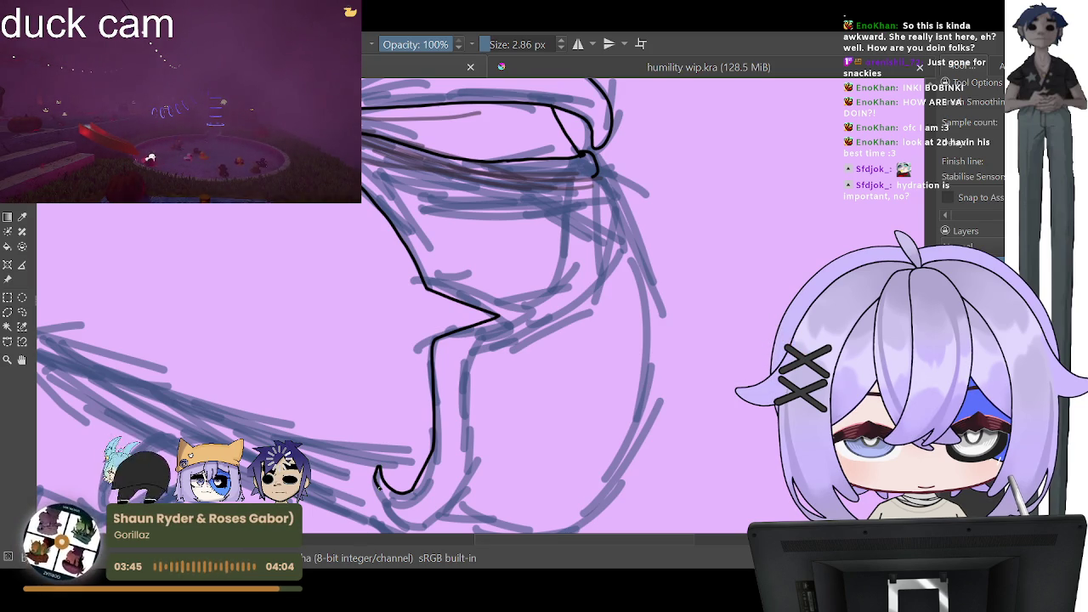
drag(397, 505, 443, 507)
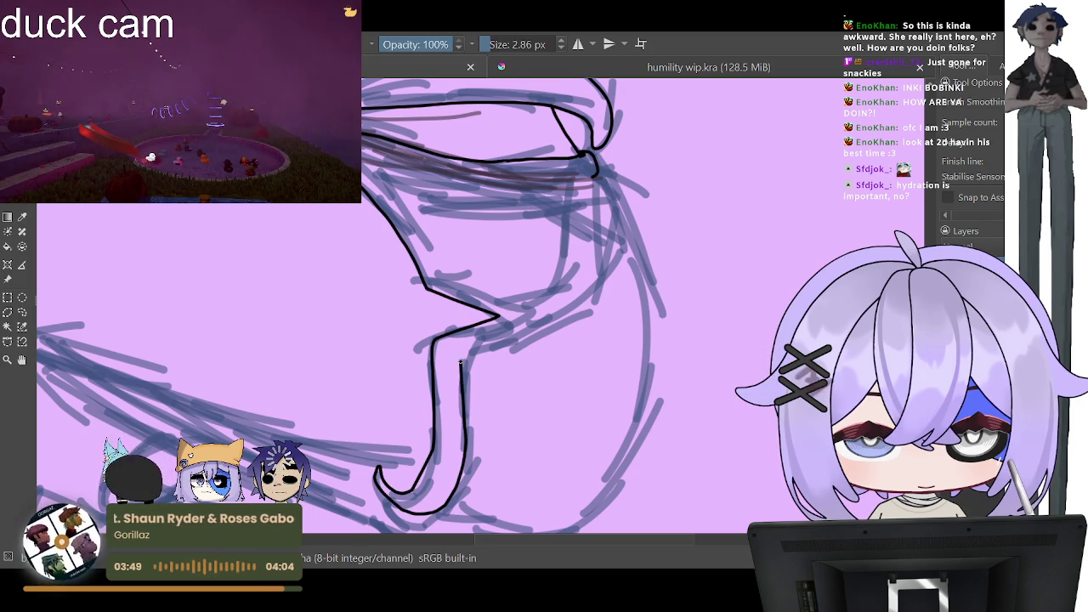
drag(478, 336, 512, 309)
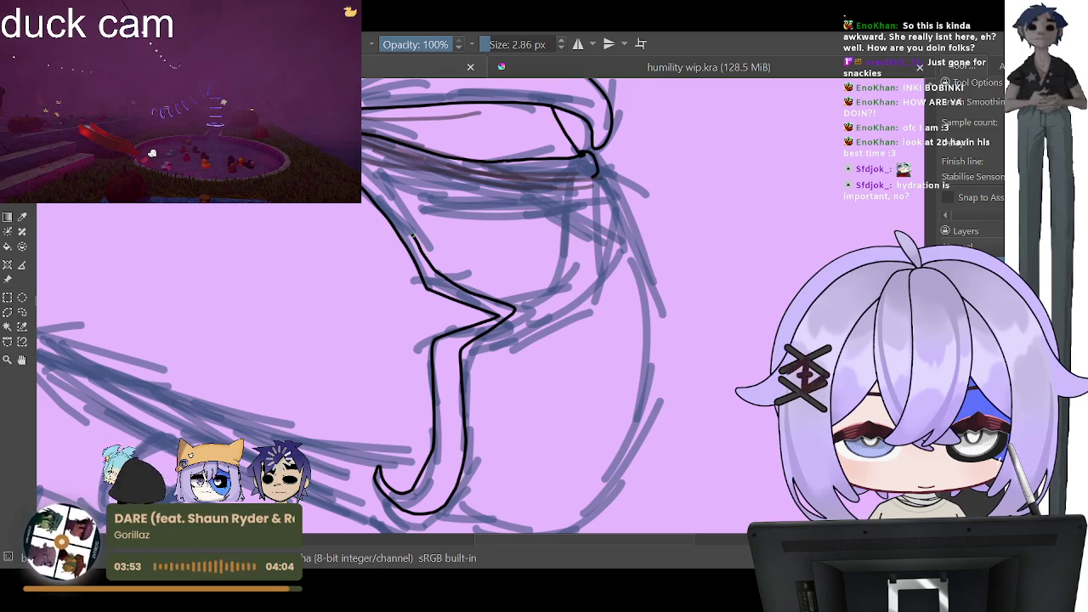
drag(404, 223, 364, 179)
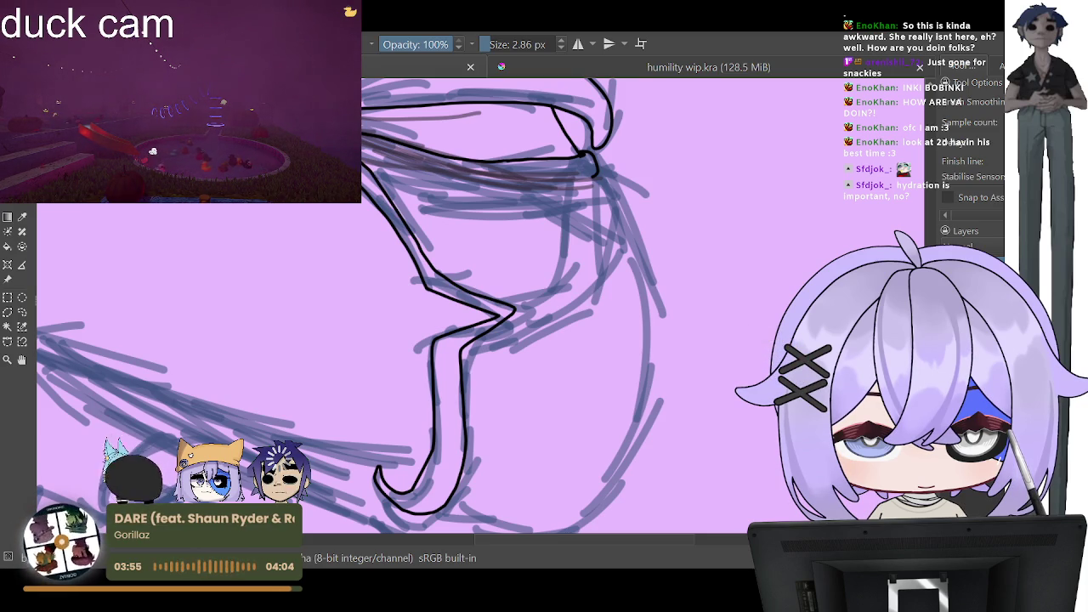
Step: Close the hook's top and redraw its base as a curve rising to the right
scroll(385, 313, down, 3)
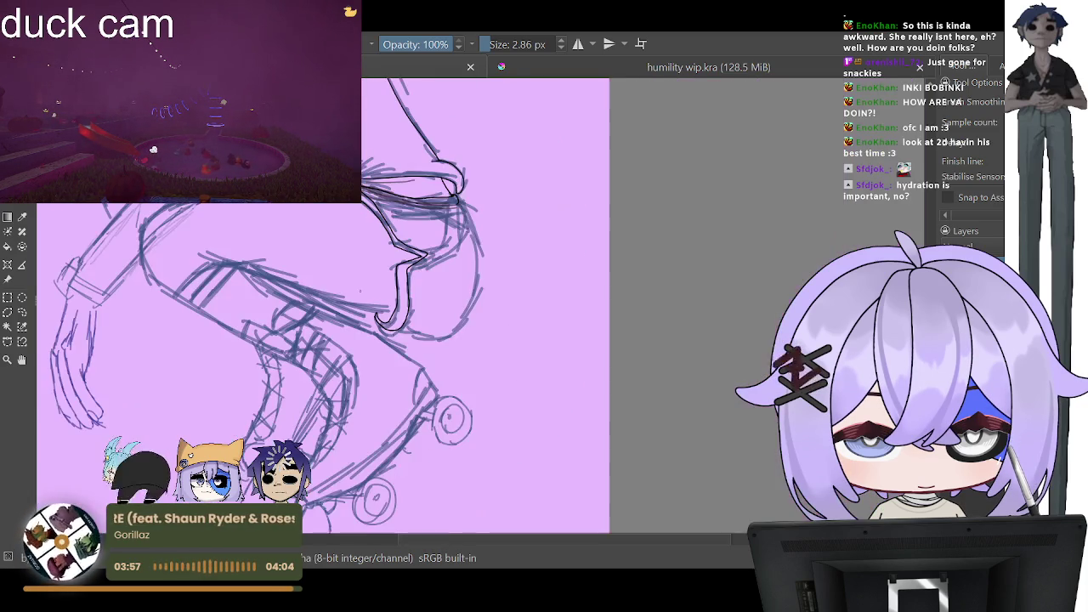
scroll(385, 313, up, 3)
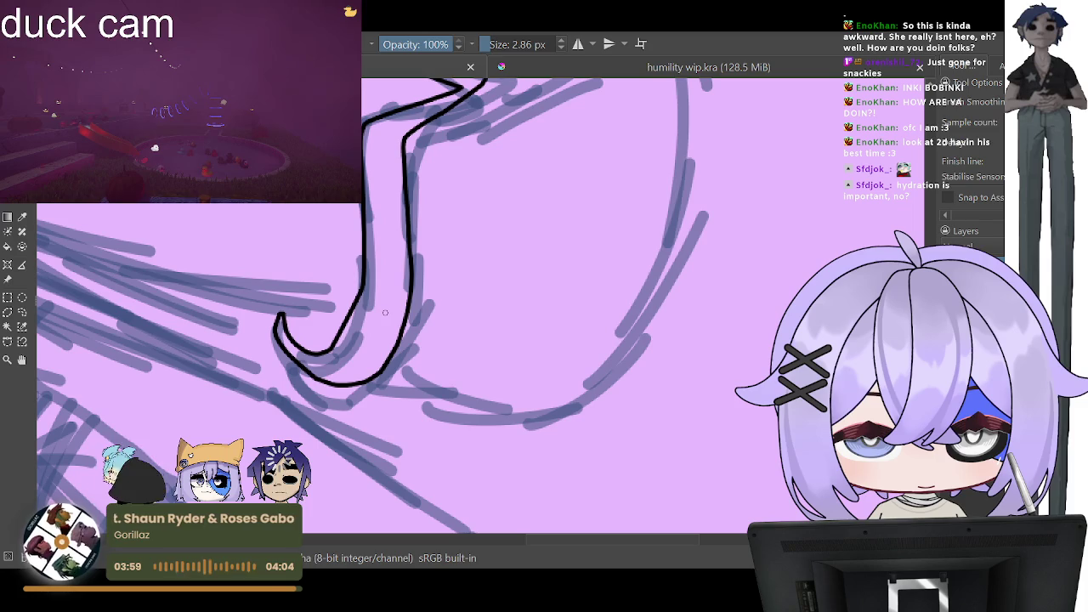
drag(306, 313, 350, 310)
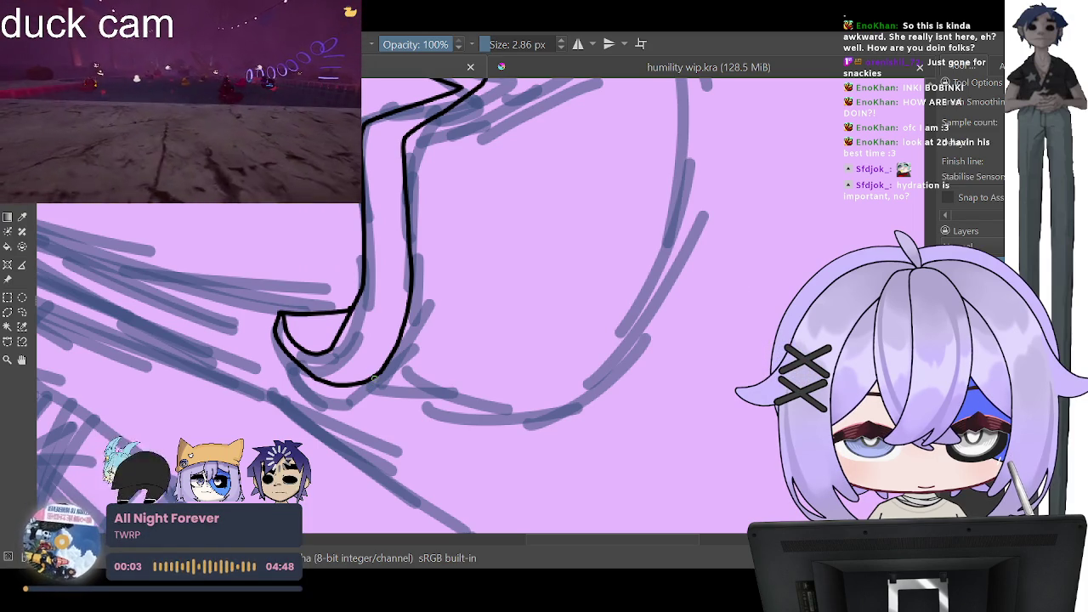
drag(370, 382, 531, 392)
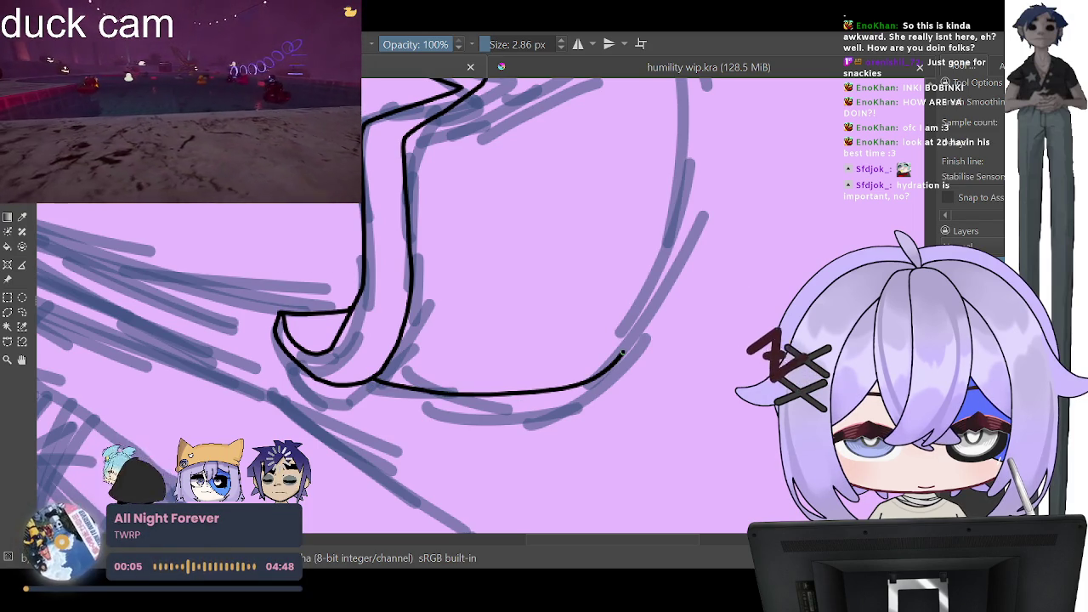
key(ctrl+z)
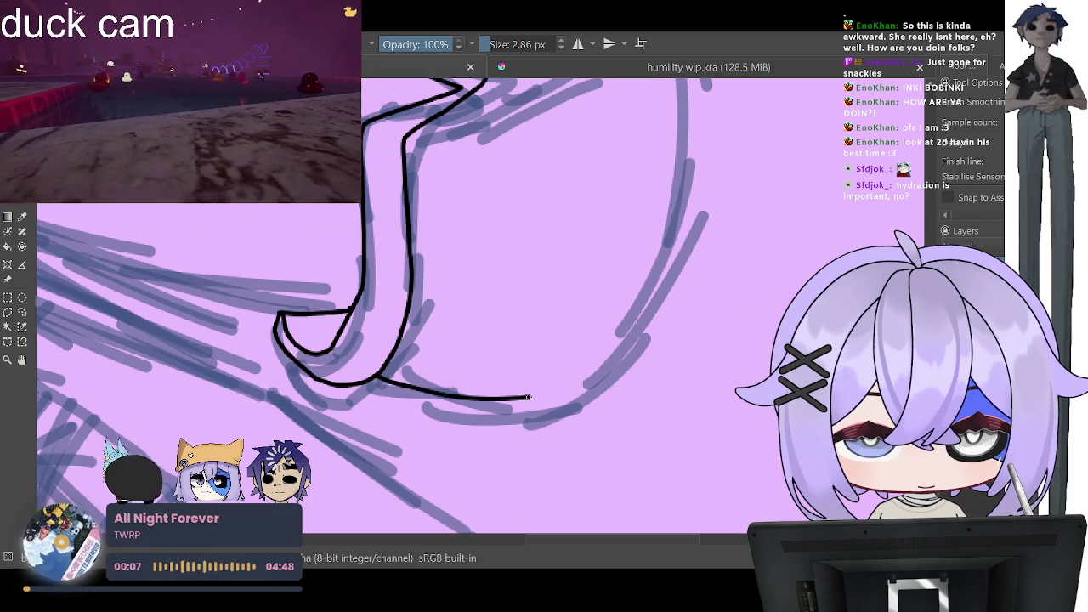
mouse_move(374, 379)
mouse_down()
mouse_move(617, 352)
mouse_move(684, 81)
mouse_up()
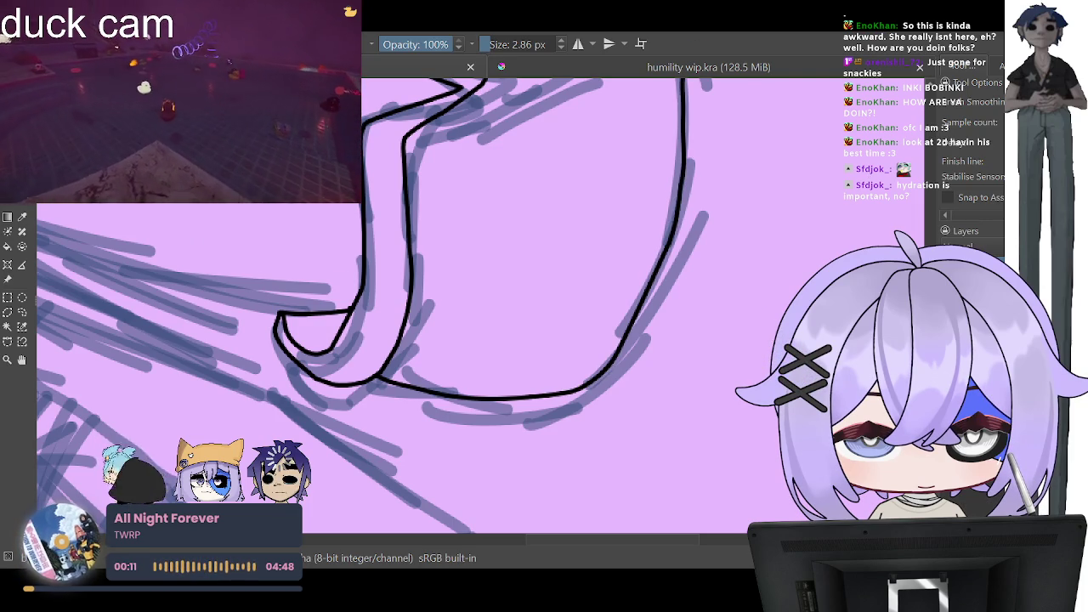
Step: Ink the long right-hand contour of the lower leg
scroll(536, 306, up, 3)
scroll(535, 306, up, 3)
scroll(606, 201, up, 1)
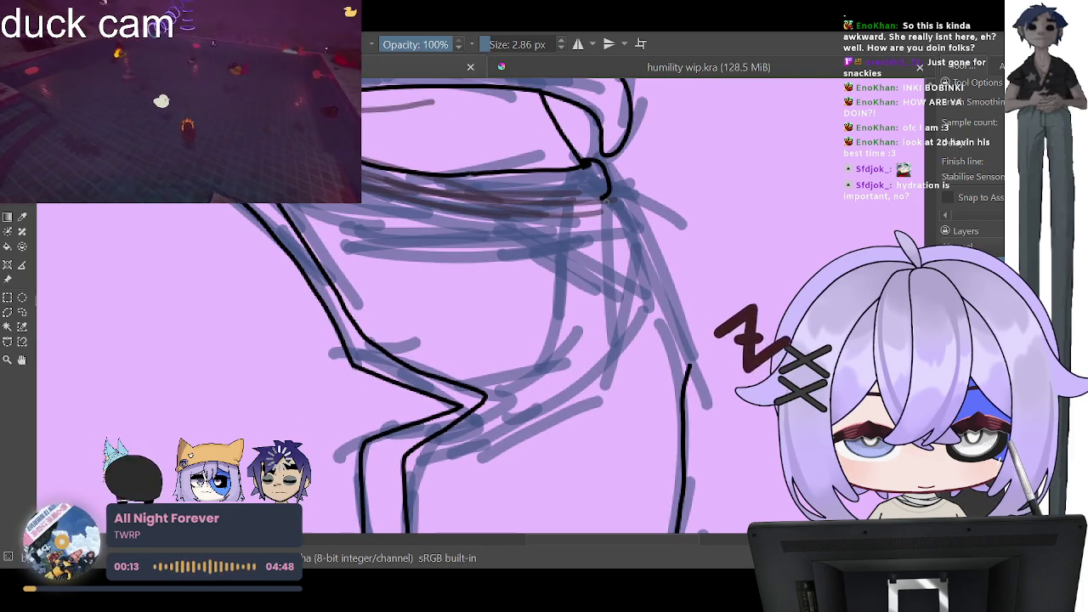
drag(621, 241, 684, 382)
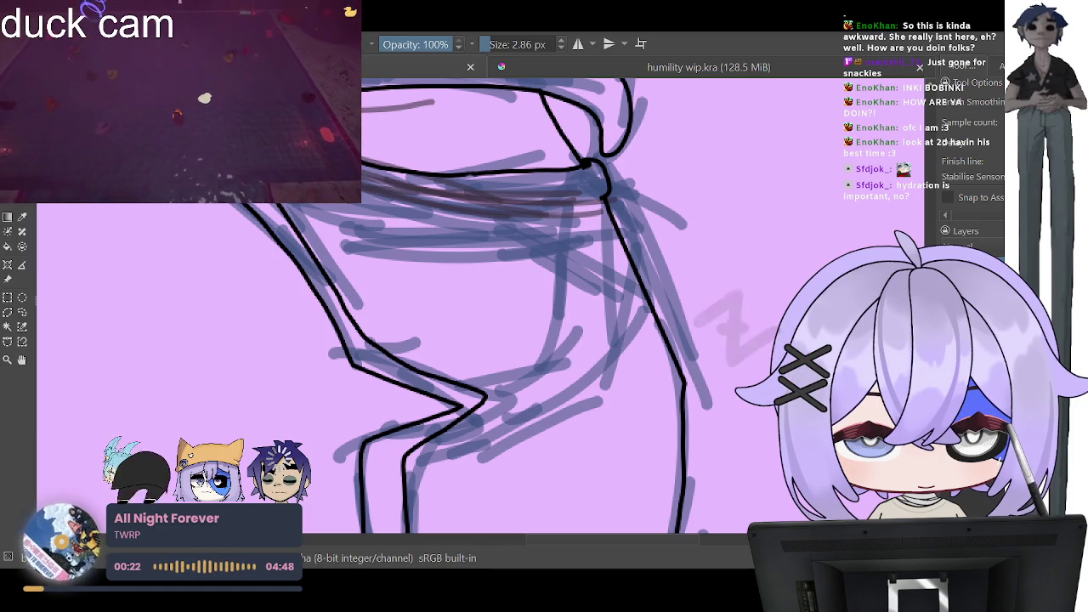
scroll(503, 294, down, 3)
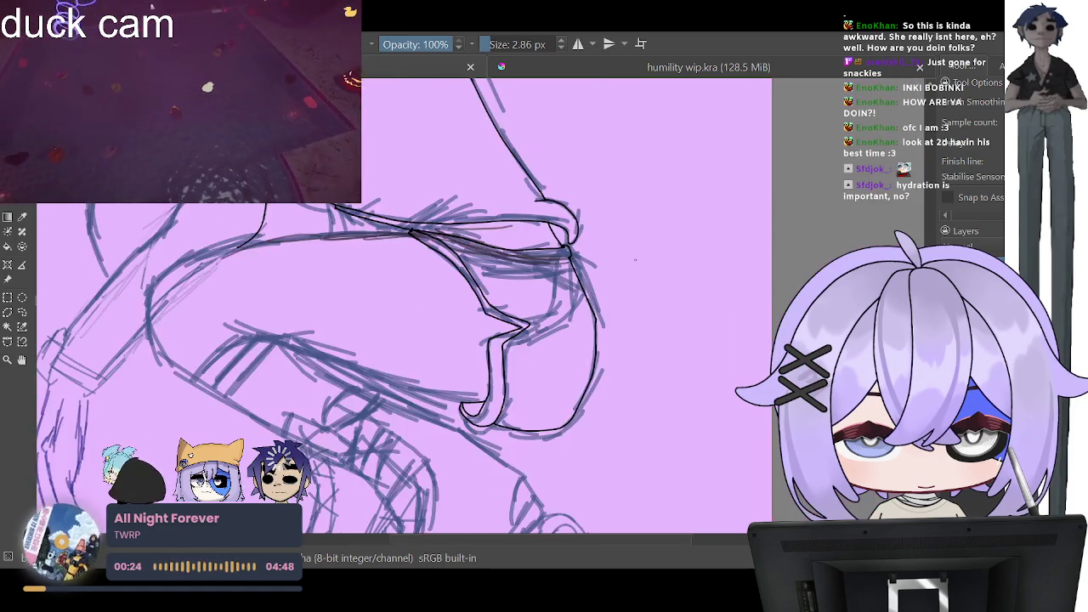
drag(503, 294, 428, 228)
scroll(608, 318, up, 3)
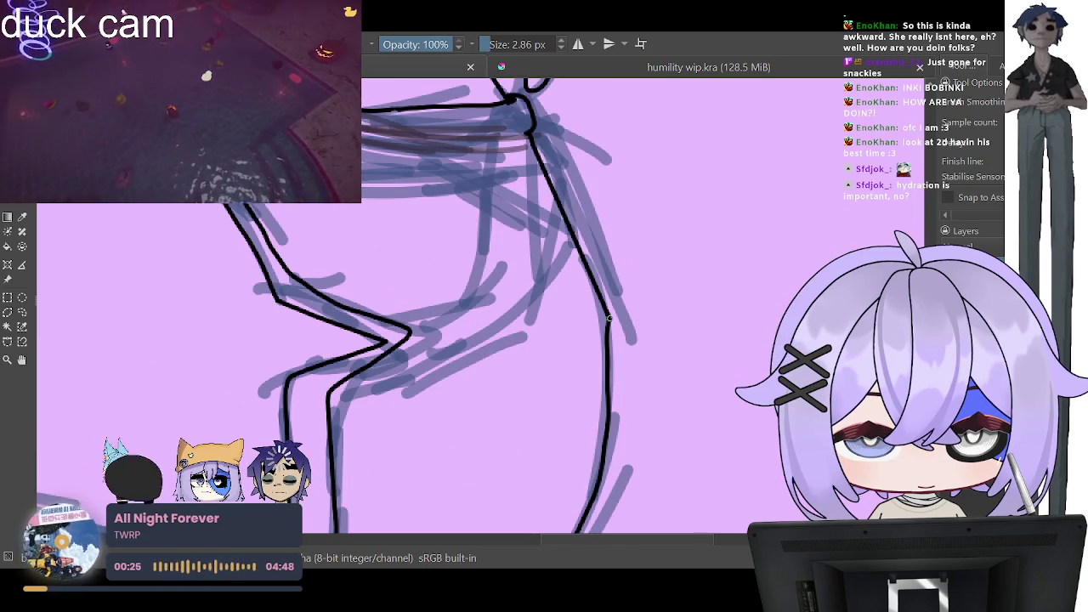